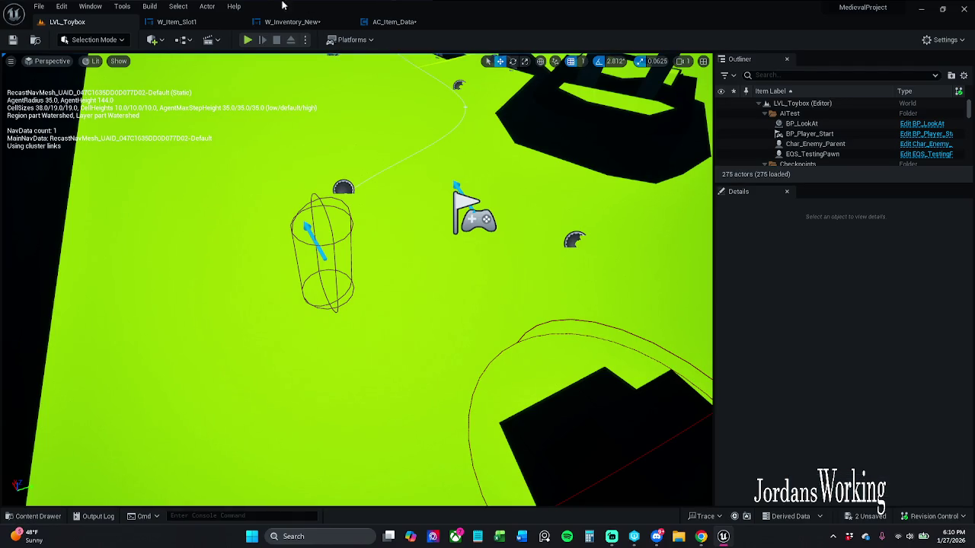
# Briefly play-test LVL_Toybox, then return to the W_Inventory_New Event Graph.
pyautogui.click(255, 45)
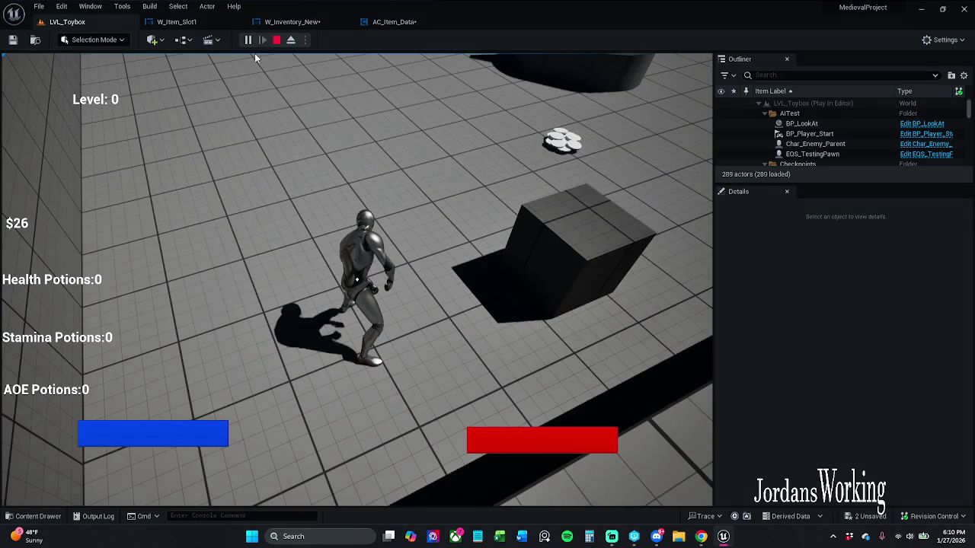
pyautogui.press('Escape')
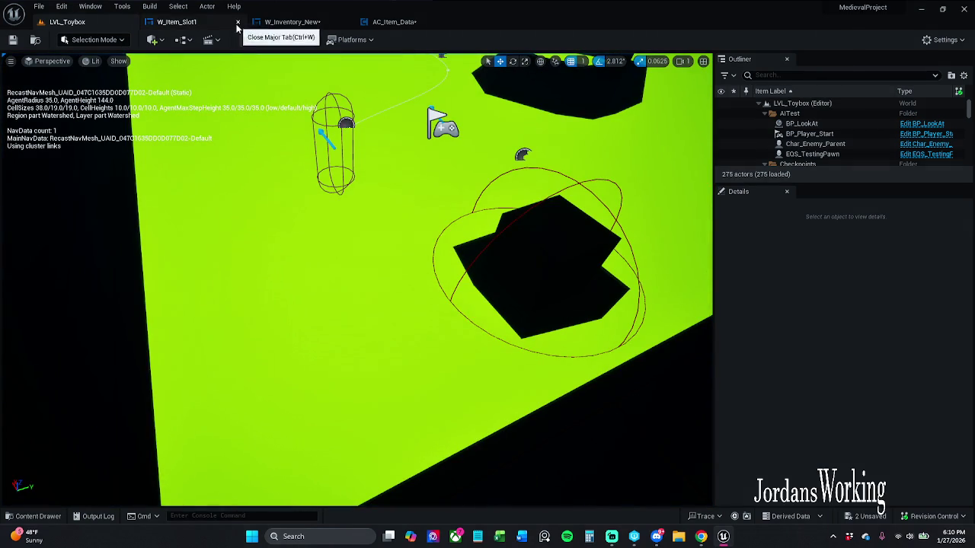
pyautogui.click(284, 23)
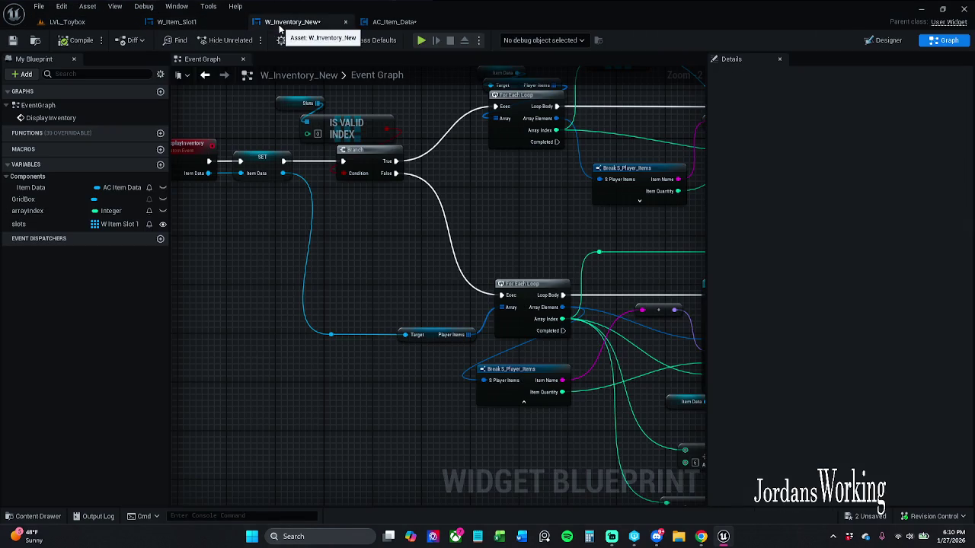
# Find and delete the SET Slots node in W_Inventory_New, then open AC_Item_Data's Event Graph.
pyautogui.moveTo(458, 185); pyautogui.dragTo(339, 224)
pyautogui.moveTo(495, 255)
pyautogui.mouseDown()
pyautogui.moveTo(384, 229)
pyautogui.moveTo(327, 191)
pyautogui.mouseUp()
pyautogui.moveTo(478, 239)
pyautogui.mouseDown()
pyautogui.moveTo(381, 178)
pyautogui.moveTo(302, 170)
pyautogui.mouseUp()
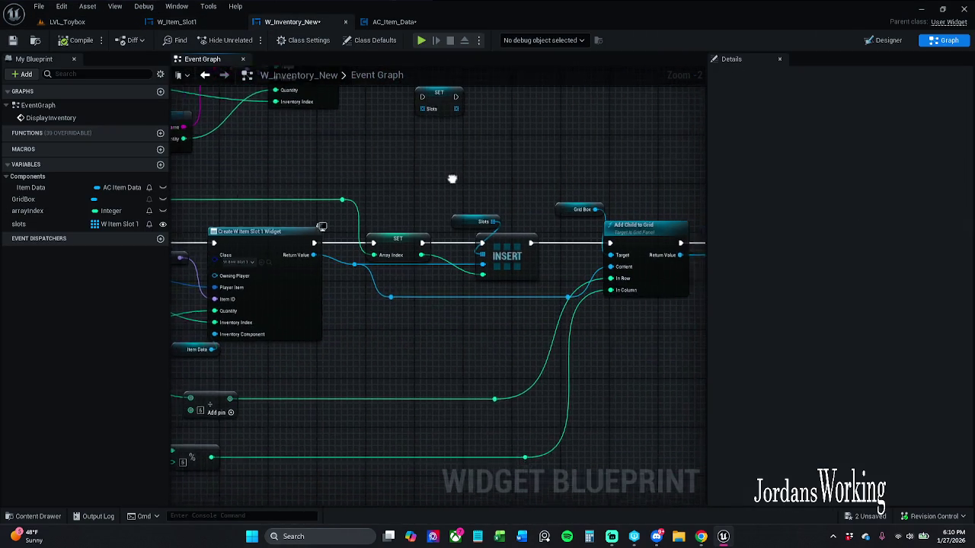
pyautogui.moveTo(462, 181); pyautogui.dragTo(356, 182)
pyautogui.moveTo(414, 196)
pyautogui.mouseDown()
pyautogui.moveTo(381, 148)
pyautogui.moveTo(587, 246)
pyautogui.mouseUp()
pyautogui.moveTo(398, 233); pyautogui.dragTo(489, 239)
pyautogui.moveTo(166, 118); pyautogui.dragTo(256, 140)
pyautogui.moveTo(536, 149); pyautogui.dragTo(661, 232)
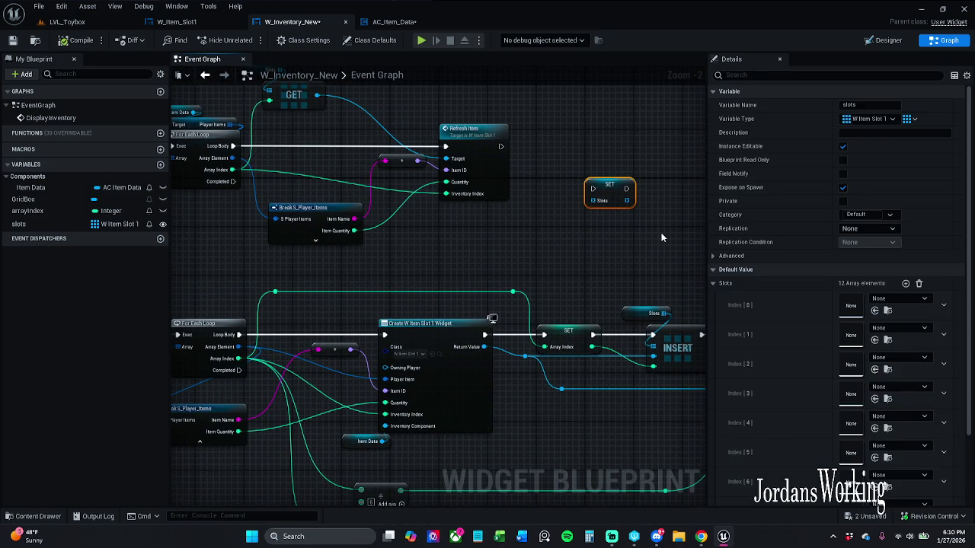
pyautogui.press('Delete')
pyautogui.moveTo(450, 211); pyautogui.dragTo(653, 230)
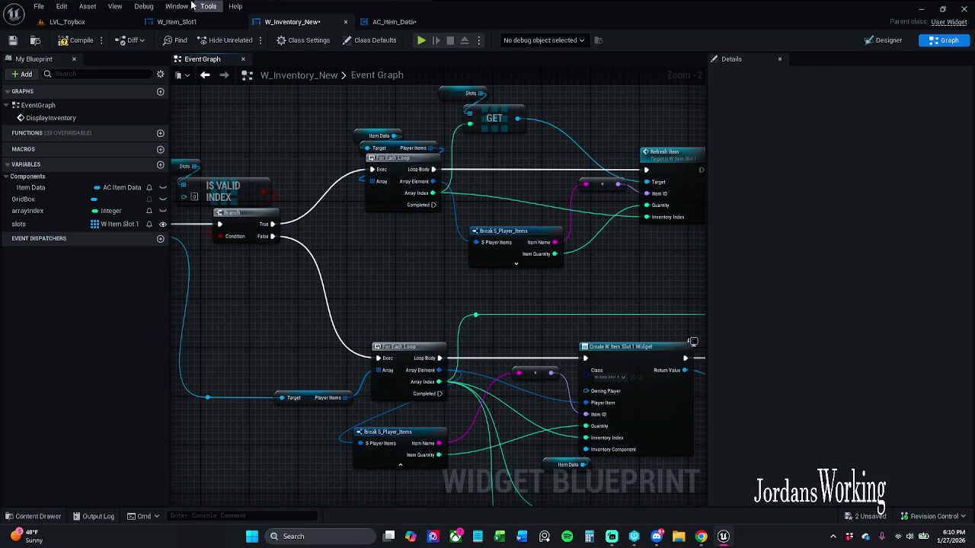
pyautogui.click(369, 22)
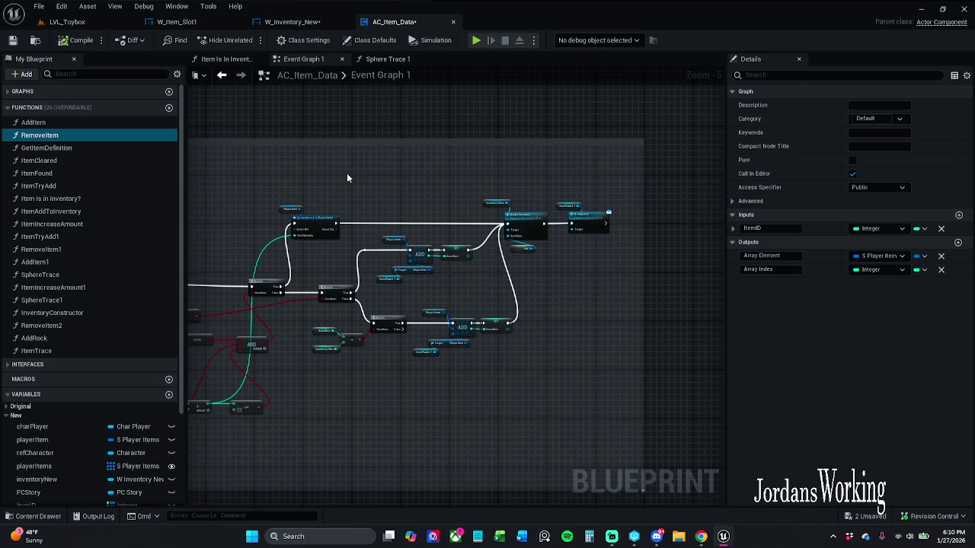
pyautogui.scroll(-3, 372, 165)
pyautogui.scroll(3, 490, 168)
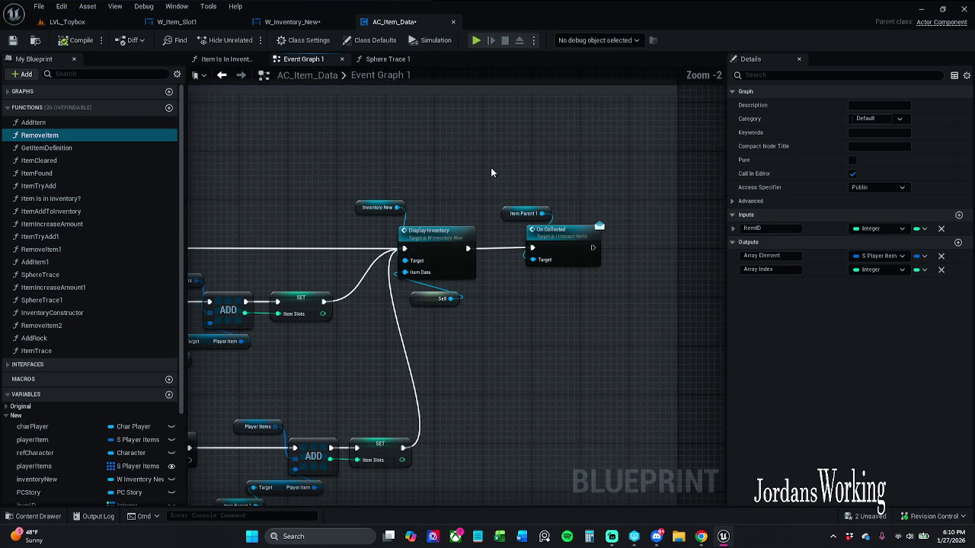
pyautogui.click(567, 258)
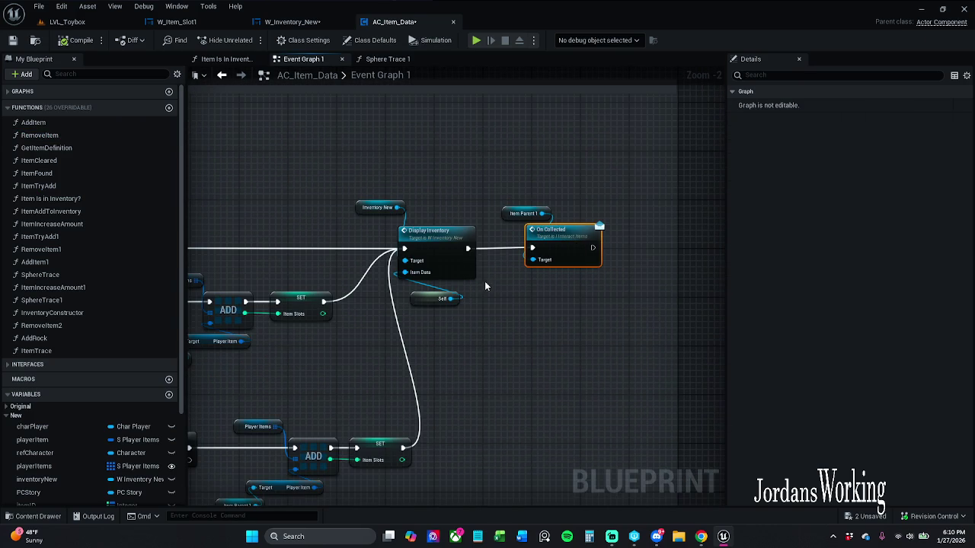
pyautogui.click(460, 199)
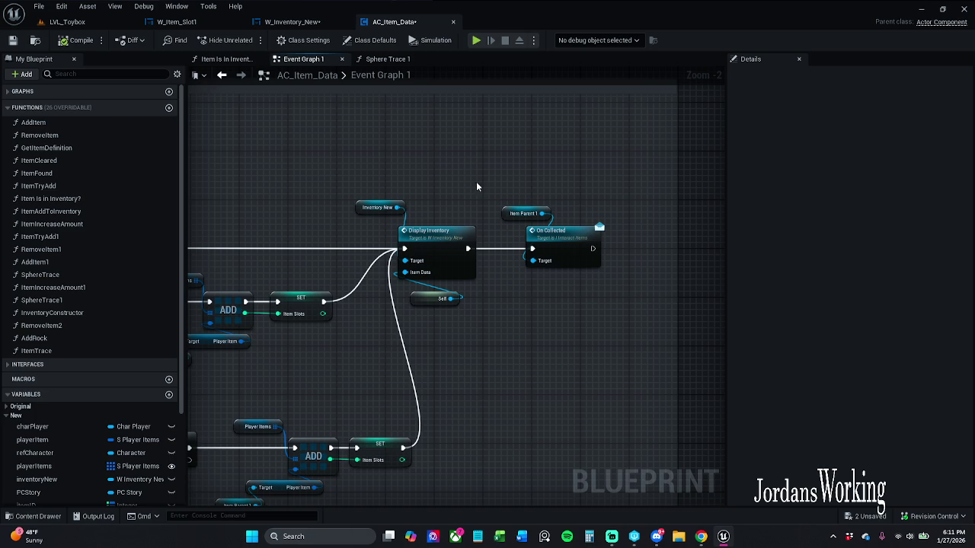
pyautogui.hotkey('ctrl', 'z')
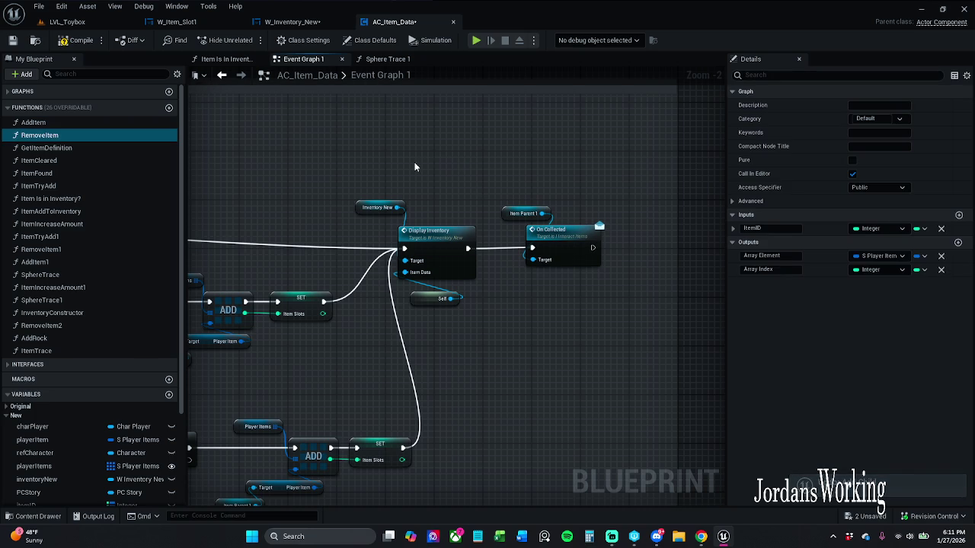
pyautogui.scroll(-3, 473, 153)
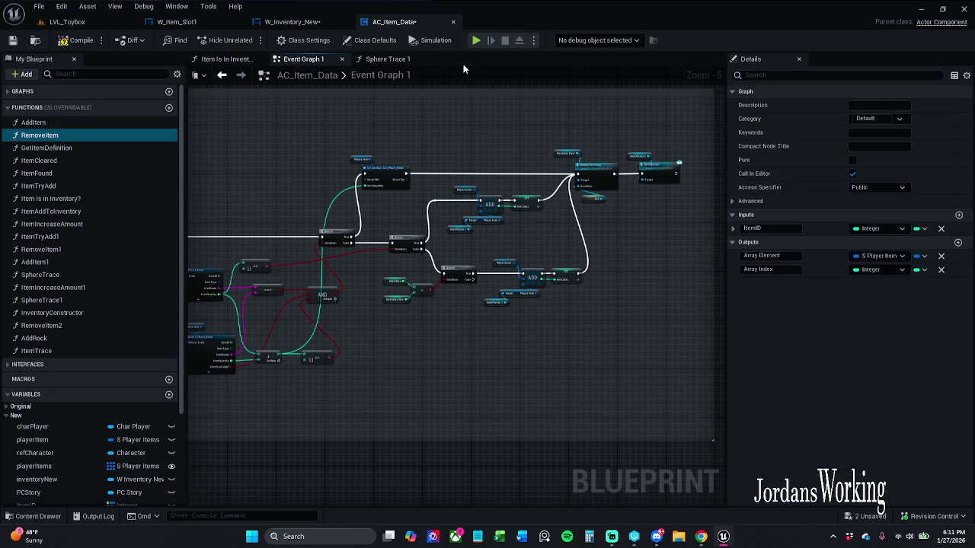
pyautogui.click(291, 22)
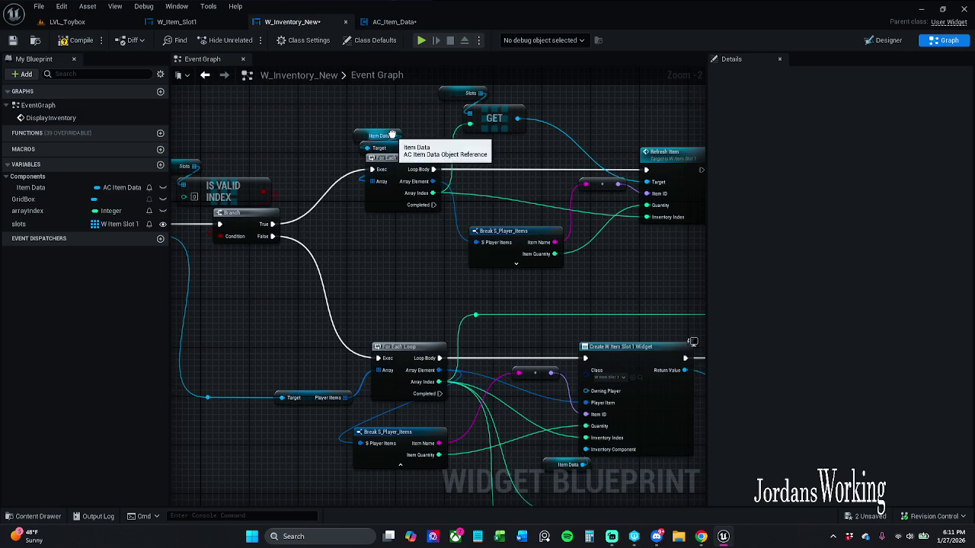
# Undo the Inventory Index wiring, the Break S_Player_Items node and the Refresh Item moves.
pyautogui.hotkey('ctrl', 'z')
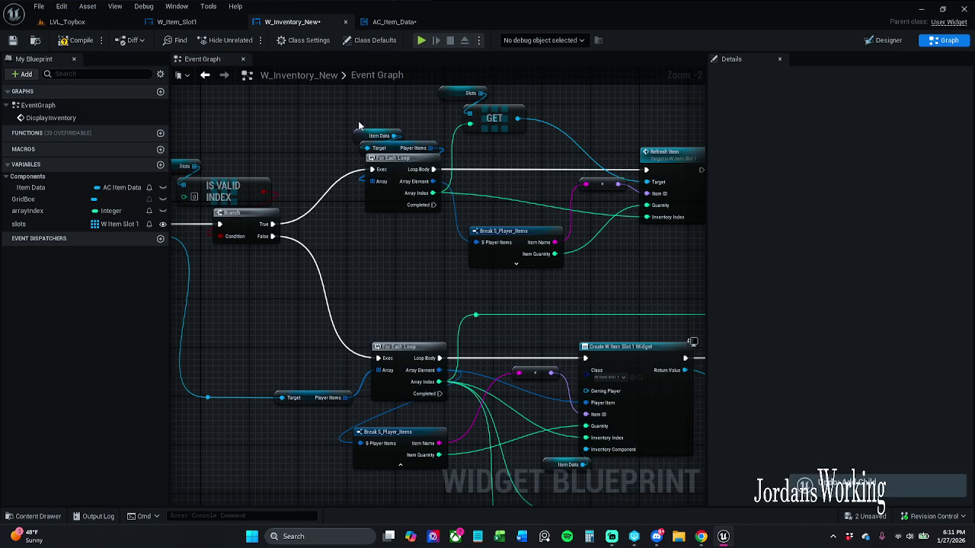
pyautogui.hotkey('ctrl', 'z')
pyautogui.hotkey('ctrl', 'z')
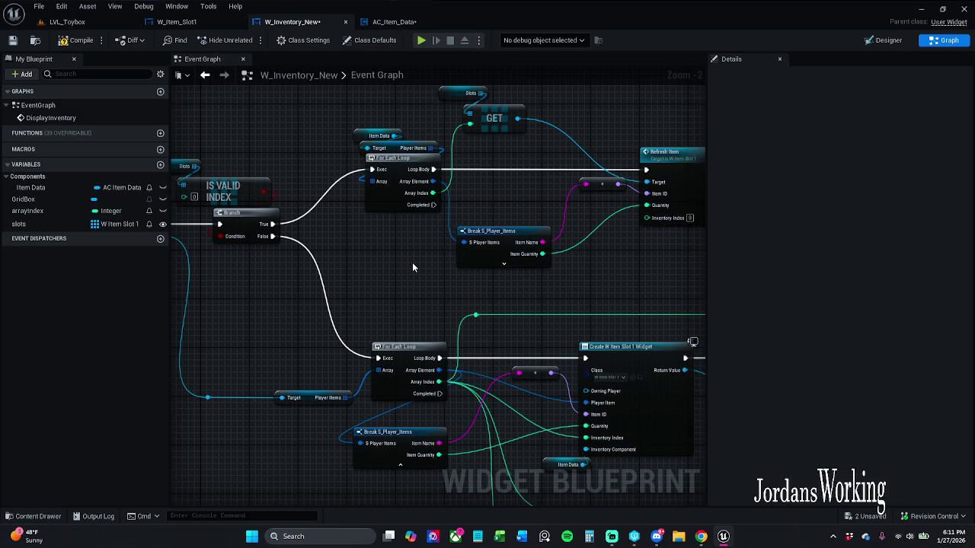
pyautogui.moveTo(412, 266); pyautogui.dragTo(404, 291)
pyautogui.hotkey('ctrl', 'z')
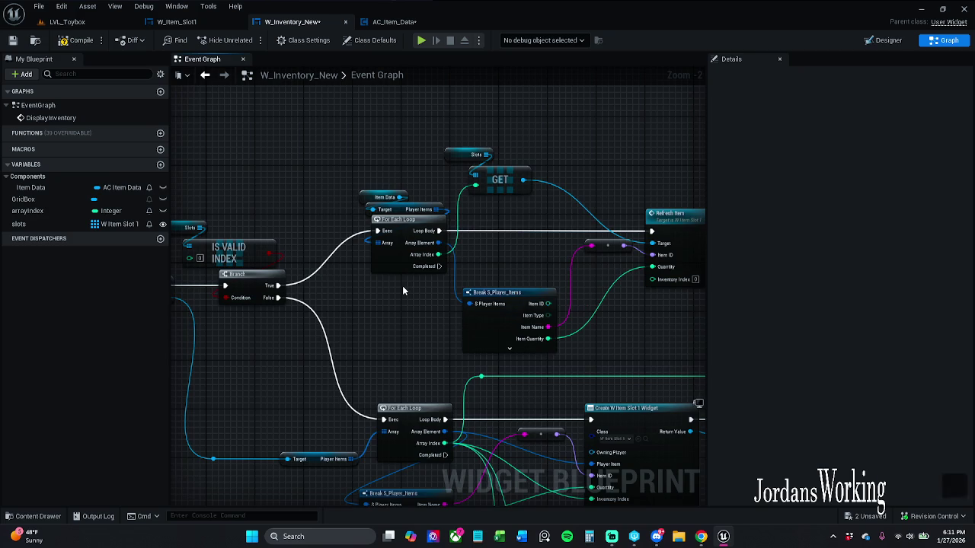
pyautogui.hotkey('ctrl', 'z')
pyautogui.hotkey('ctrl', 'z')
pyautogui.hotkey('ctrl', 'z')
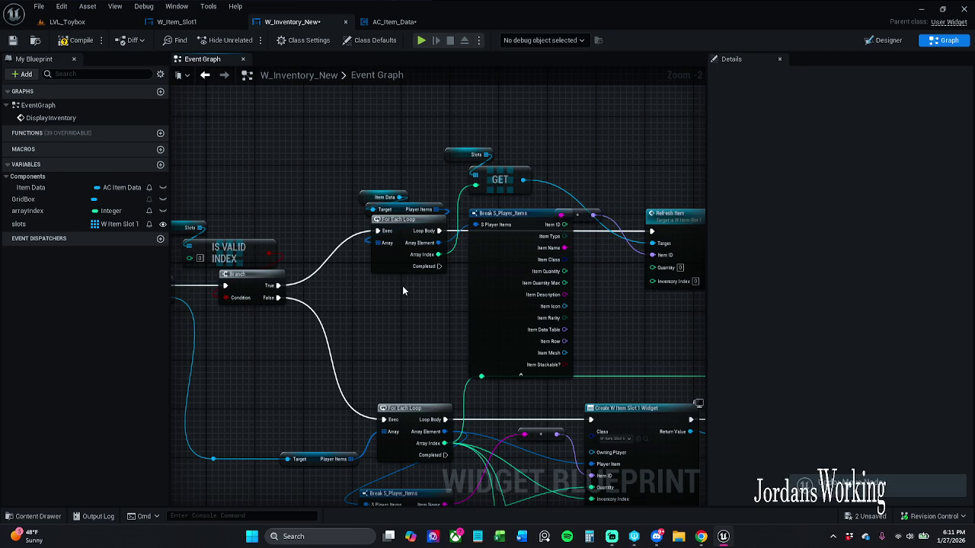
pyautogui.hotkey('ctrl', 'z')
pyautogui.hotkey('ctrl', 'z')
pyautogui.hotkey('ctrl', 'z')
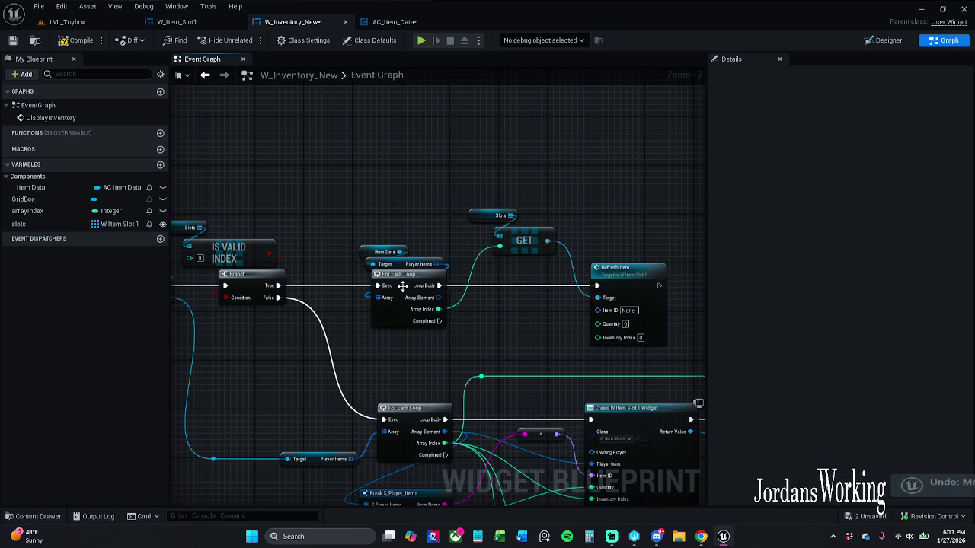
pyautogui.hotkey('ctrl', 'z')
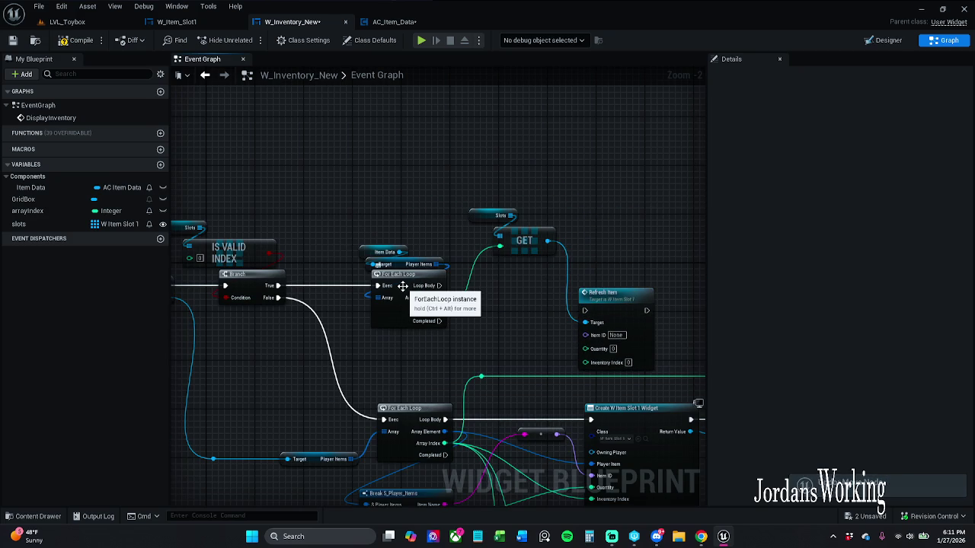
pyautogui.hotkey('ctrl', 'z')
pyautogui.hotkey('ctrl', 'z')
pyautogui.hotkey('ctrl', 'z')
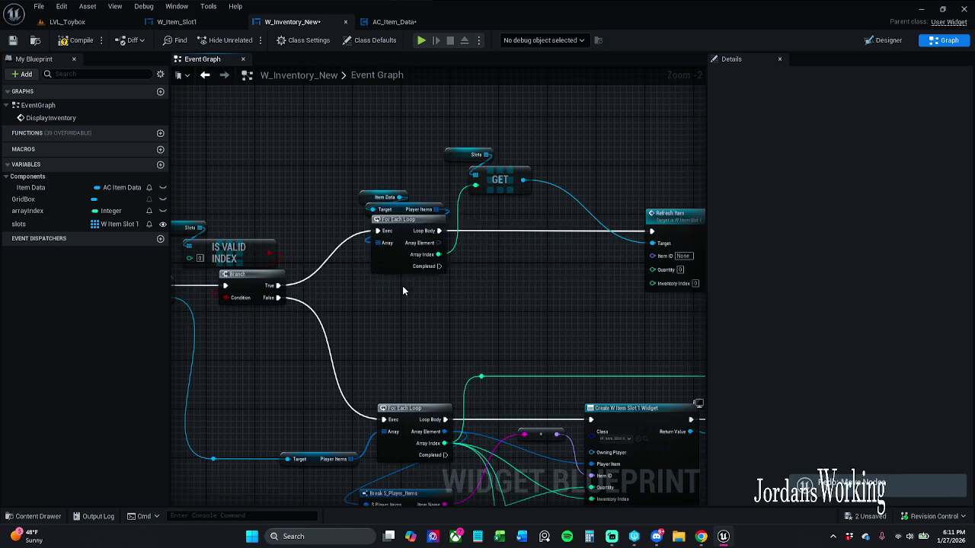
# Redo adding, moving and pin-hiding the Break S_Player_Items node, plus the SET move.
pyautogui.hotkey('ctrl', 'y')
pyautogui.hotkey('ctrl', 'y')
pyautogui.hotkey('ctrl', 'y')
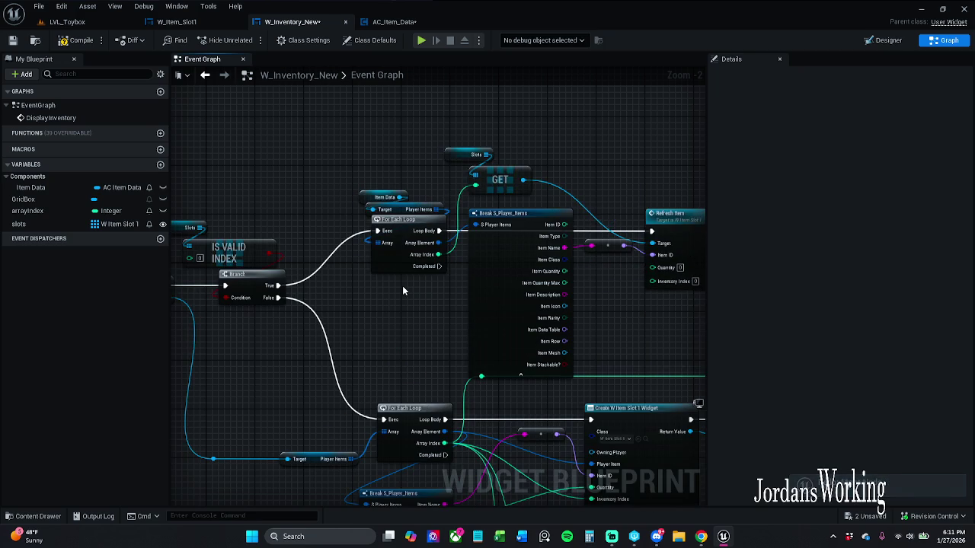
pyautogui.hotkey('ctrl', 'y')
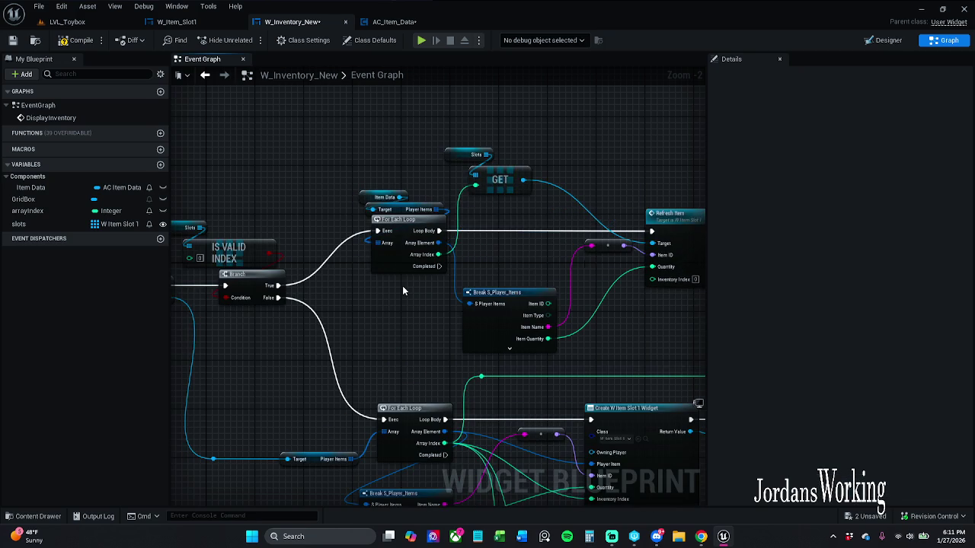
pyautogui.hotkey('ctrl', 'y')
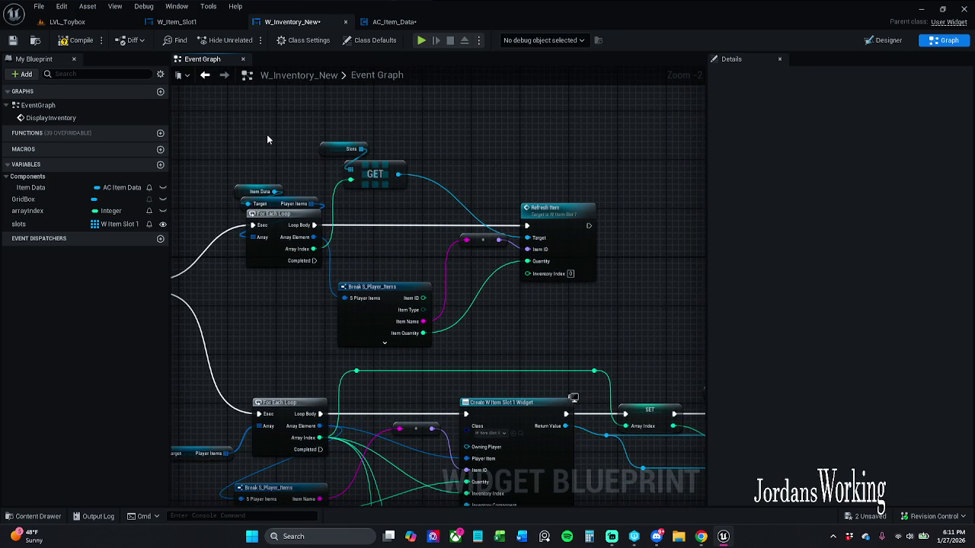
pyautogui.hotkey('ctrl', 'y')
pyautogui.hotkey('ctrl', 'y')
pyautogui.hotkey('ctrl', 'y')
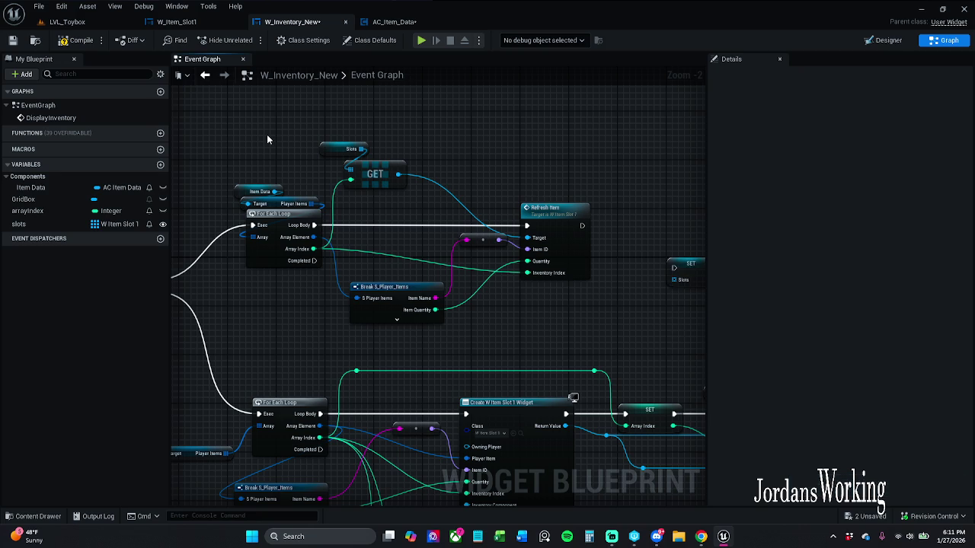
pyautogui.hotkey('ctrl', 'y')
pyautogui.hotkey('ctrl', 'y')
pyautogui.hotkey('ctrl', 'y')
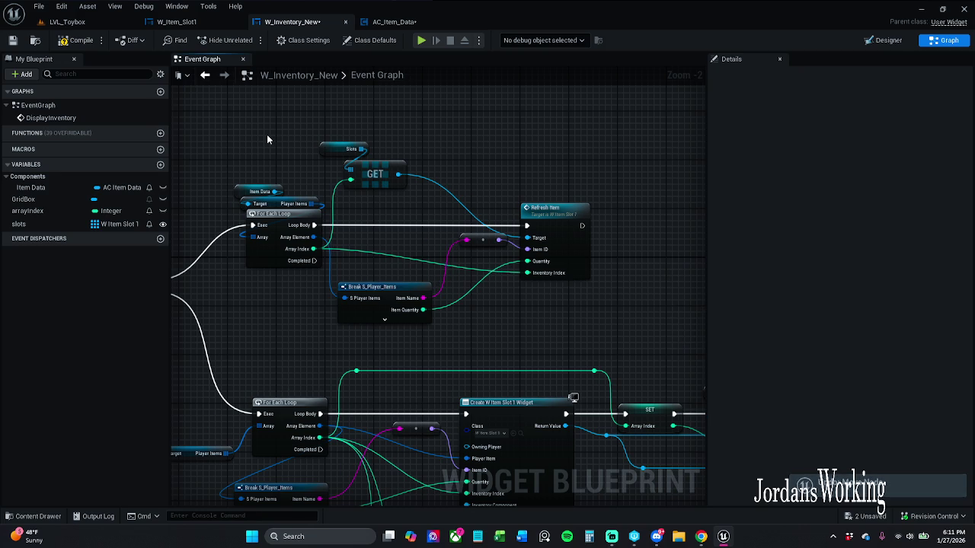
# Undo the Break S_Player_Items, Refresh Item, GET and upper For Each Loop additions.
pyautogui.moveTo(247, 127)
pyautogui.mouseDown()
pyautogui.moveTo(586, 331)
pyautogui.moveTo(615, 308)
pyautogui.mouseUp()
pyautogui.click(585, 329)
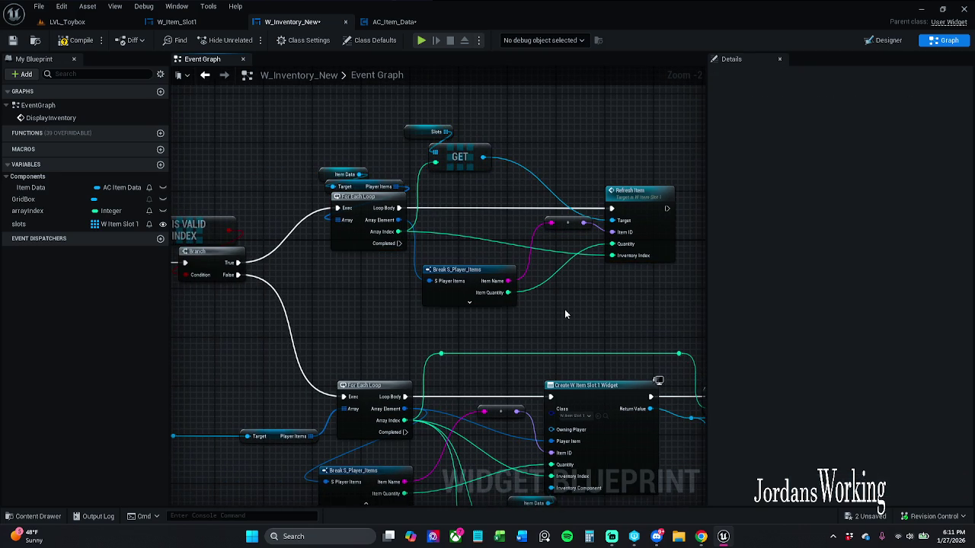
pyautogui.hotkey('ctrl', 'z')
pyautogui.hotkey('ctrl', 'z')
pyautogui.hotkey('ctrl', 'z')
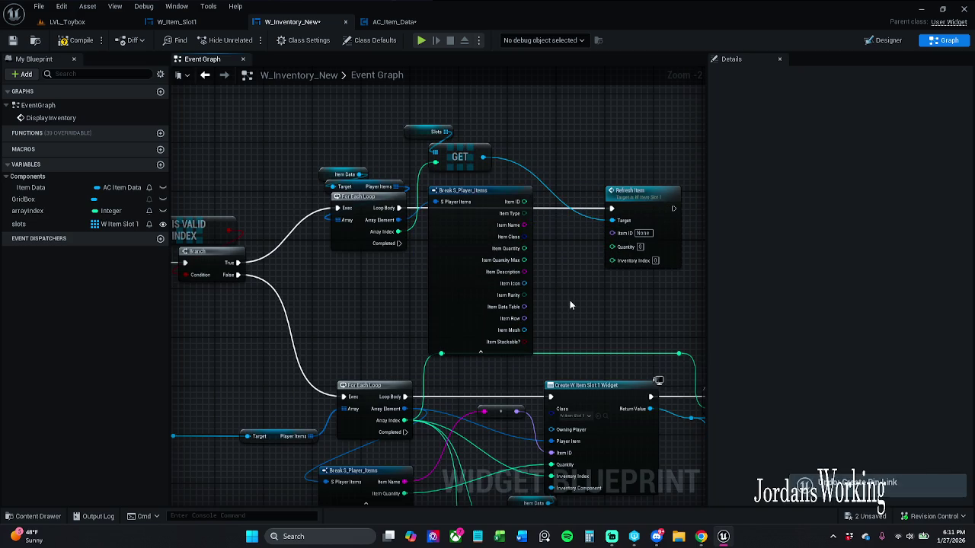
pyautogui.hotkey('ctrl', 'z')
pyautogui.hotkey('ctrl', 'z')
pyautogui.hotkey('ctrl', 'z')
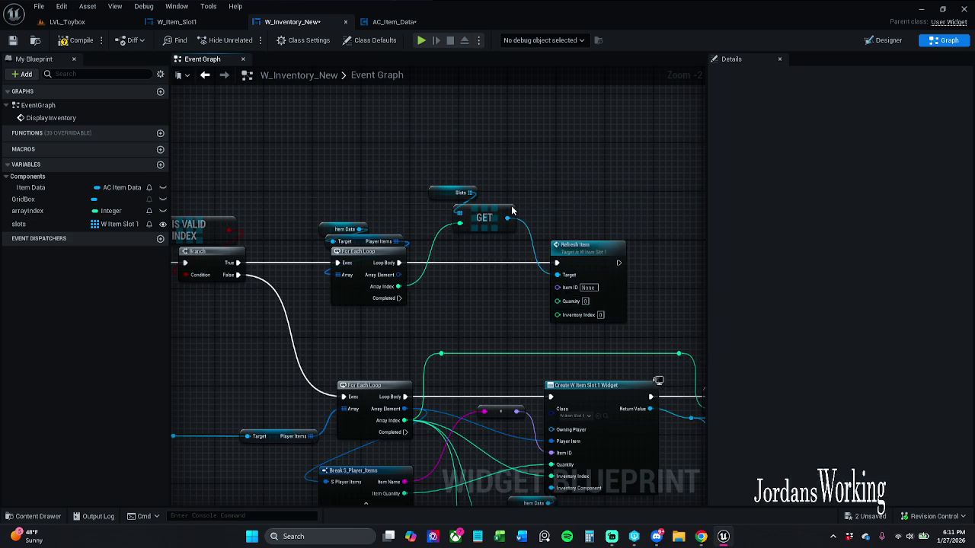
pyautogui.hotkey('ctrl', 'z')
pyautogui.hotkey('ctrl', 'z')
pyautogui.hotkey('ctrl', 'z')
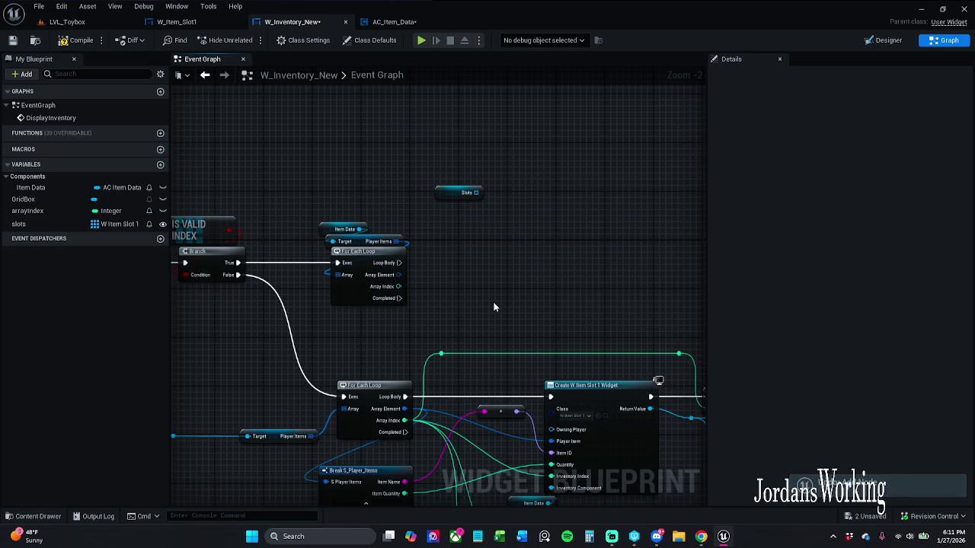
pyautogui.hotkey('ctrl', 'z')
pyautogui.hotkey('ctrl', 'z')
pyautogui.hotkey('ctrl', 'z')
pyautogui.hotkey('ctrl', 'z')
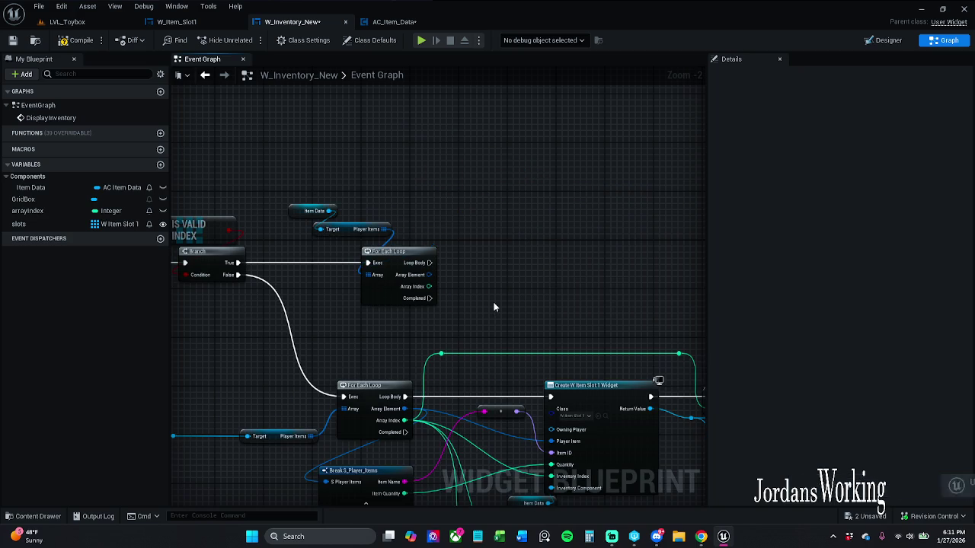
pyautogui.moveTo(407, 303); pyautogui.dragTo(571, 285)
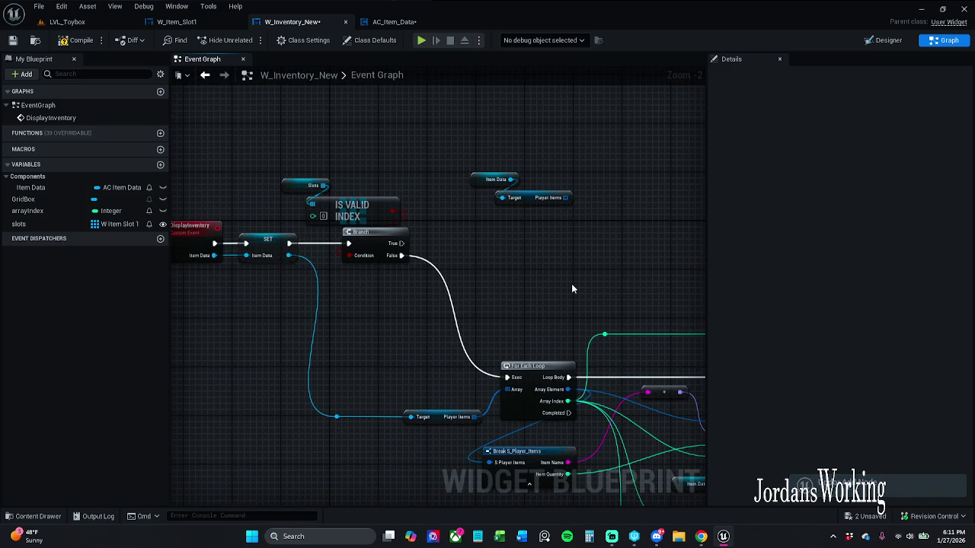
# Undo back past the Branch and IS VALID INDEX check, then play-test LVL_Toybox.
pyautogui.hotkey('ctrl', 'z')
pyautogui.hotkey('ctrl', 'z')
pyautogui.hotkey('ctrl', 'z')
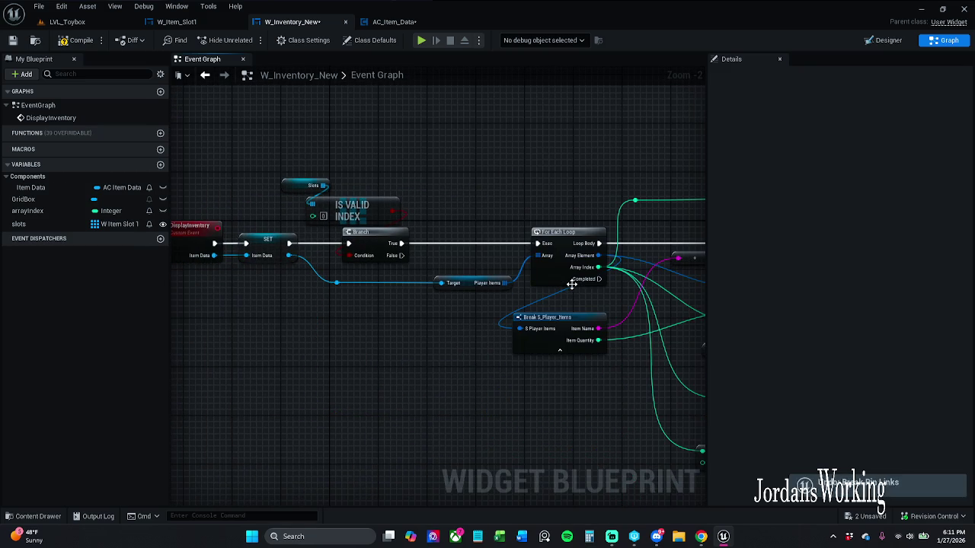
pyautogui.hotkey('ctrl', 'z')
pyautogui.hotkey('ctrl', 'z')
pyautogui.hotkey('ctrl', 'z')
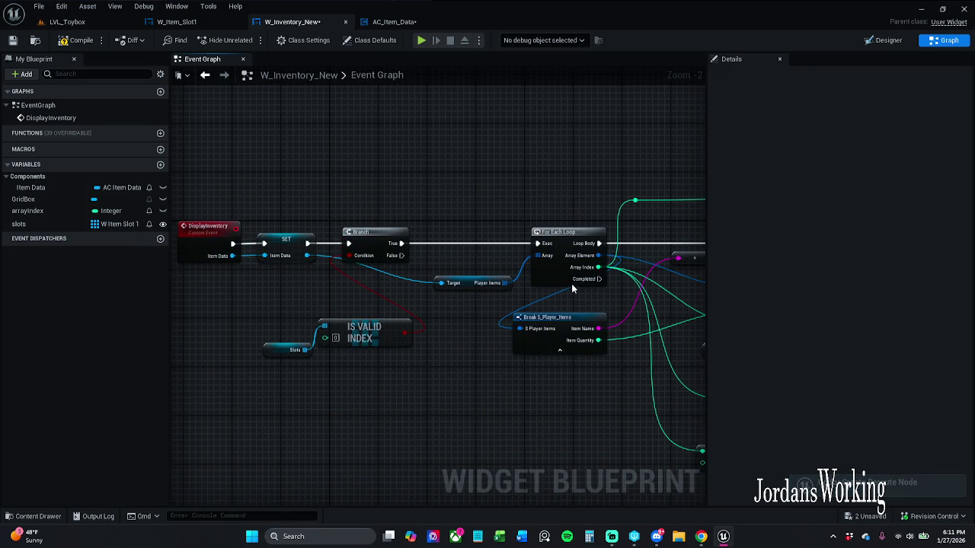
pyautogui.hotkey('ctrl', 'z')
pyautogui.hotkey('ctrl', 'z')
pyautogui.hotkey('ctrl', 'z')
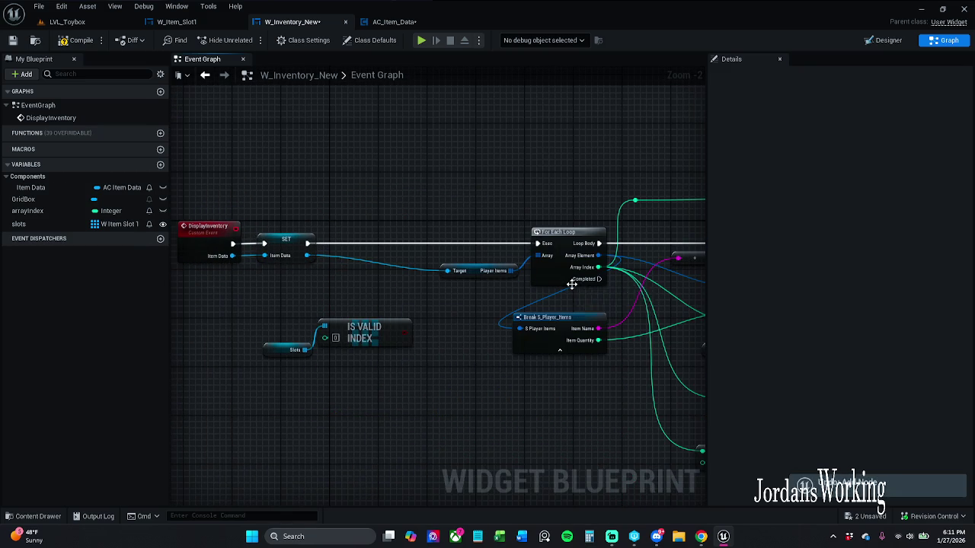
pyautogui.hotkey('ctrl', 'z')
pyautogui.hotkey('ctrl', 'z')
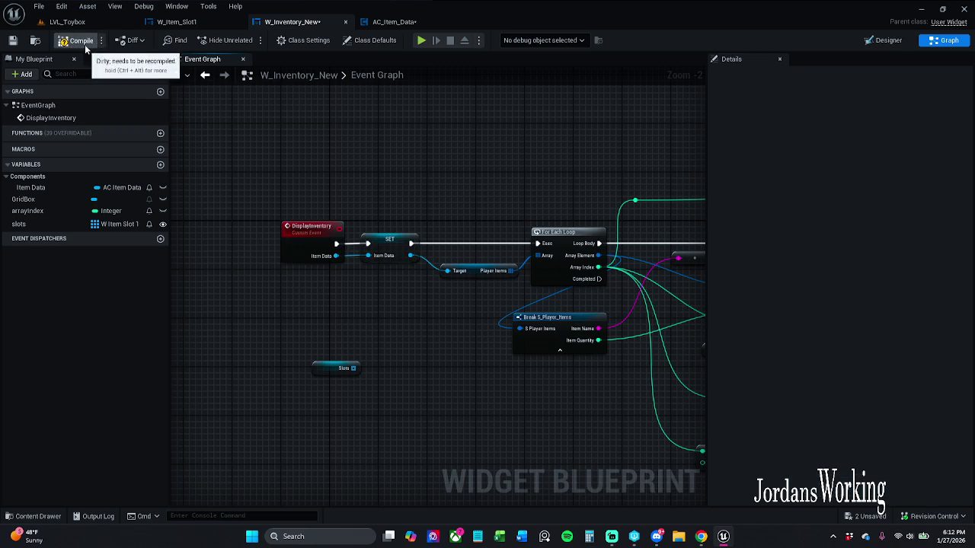
pyautogui.click(67, 22)
pyautogui.click(249, 42)
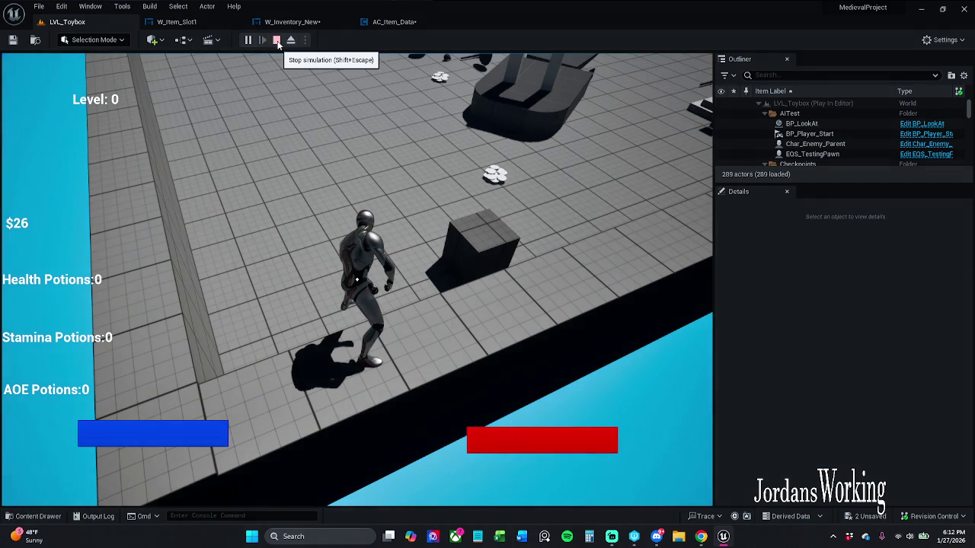
# Stop play and undo the leftover Slots node in W_Inventory_New.
pyautogui.click(277, 41)
pyautogui.click(292, 21)
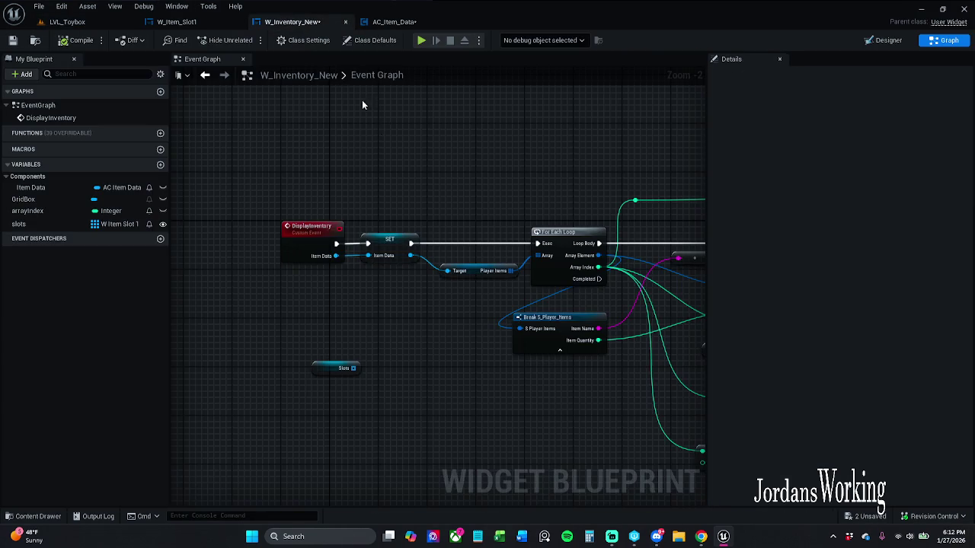
pyautogui.hotkey('ctrl', 'z')
pyautogui.hotkey('ctrl', 'z')
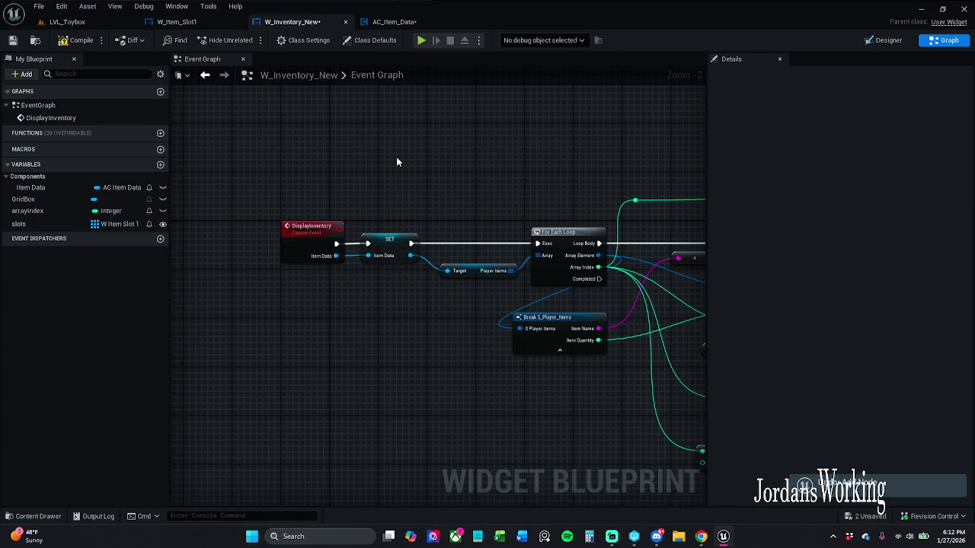
# Play-test LVL_Toybox, pick up potions and view the inventory grid, then return to W_Inventory_New.
pyautogui.click(67, 22)
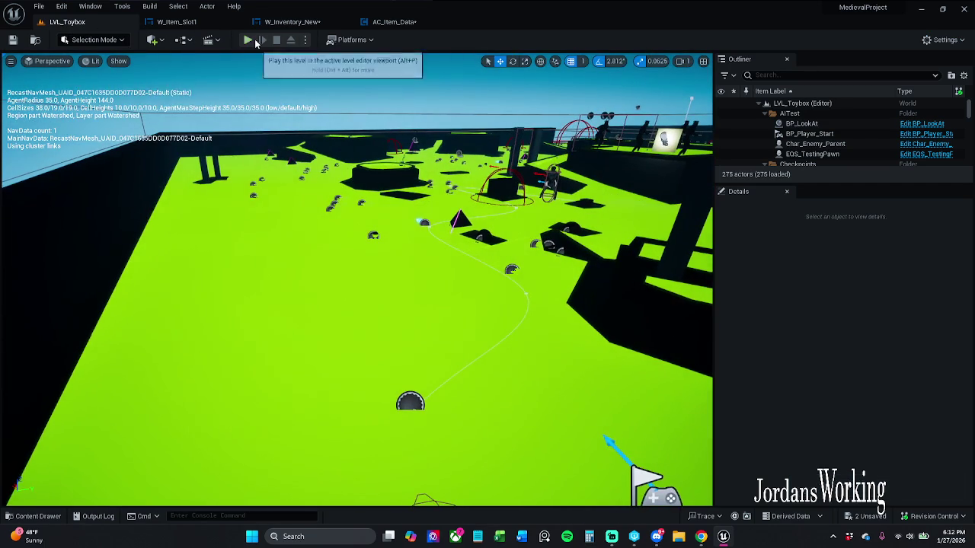
pyautogui.click(255, 43)
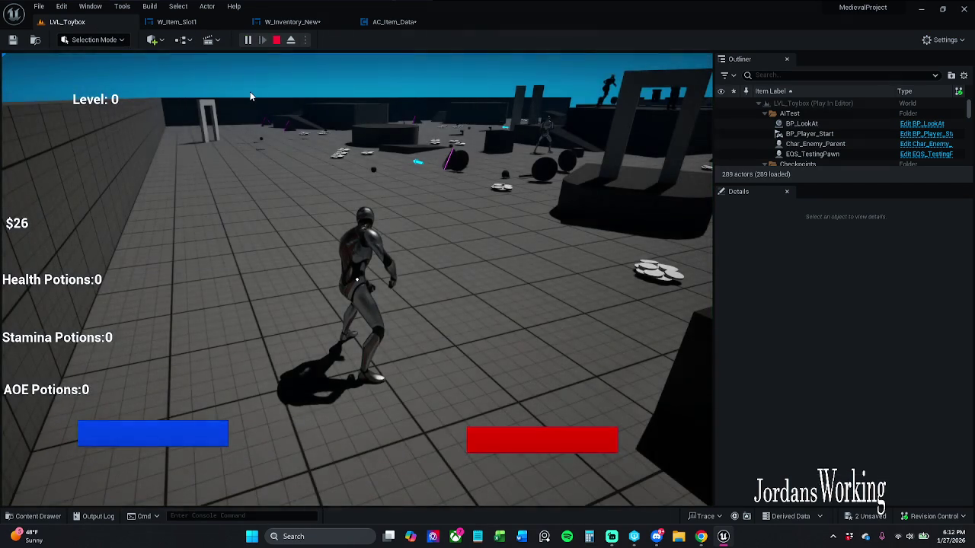
pyautogui.press('Escape')
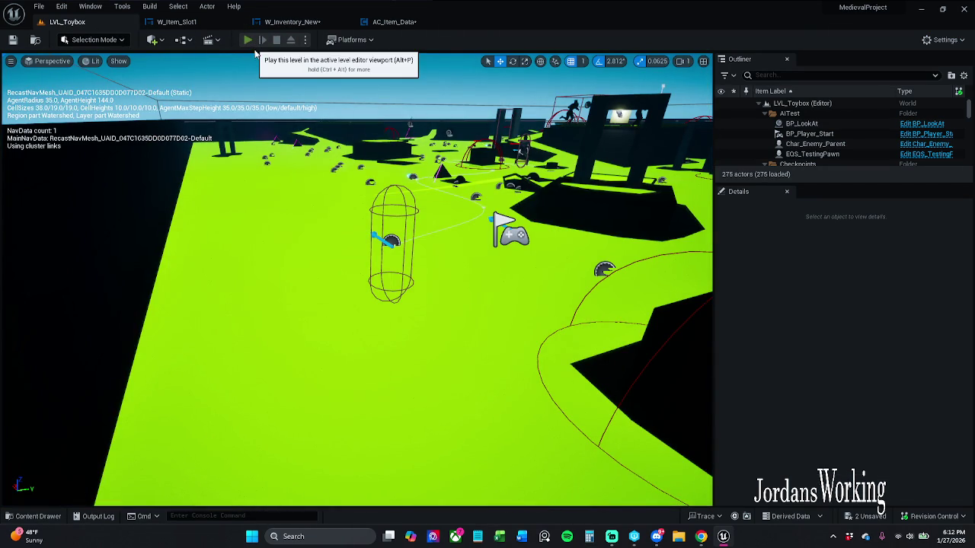
pyautogui.click(250, 42)
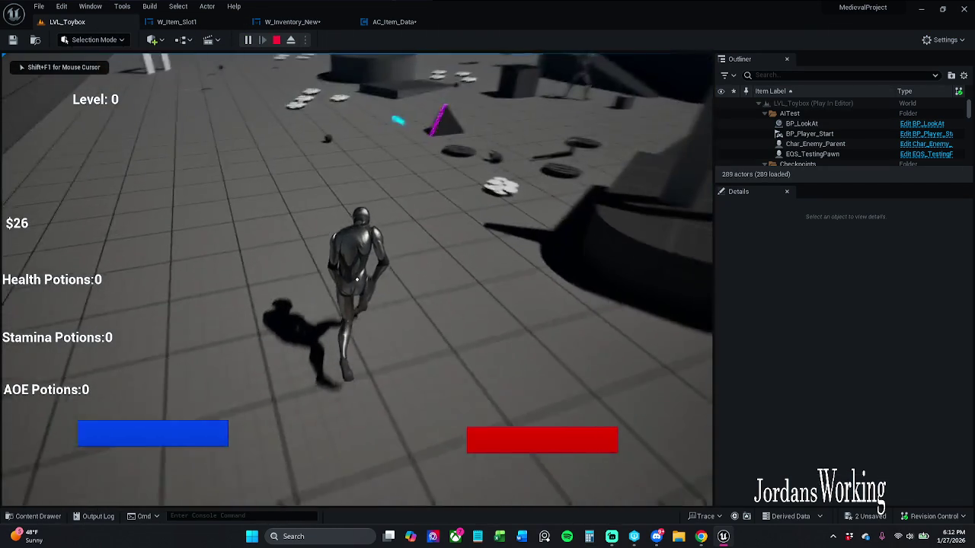
pyautogui.press('e')
pyautogui.press('i')
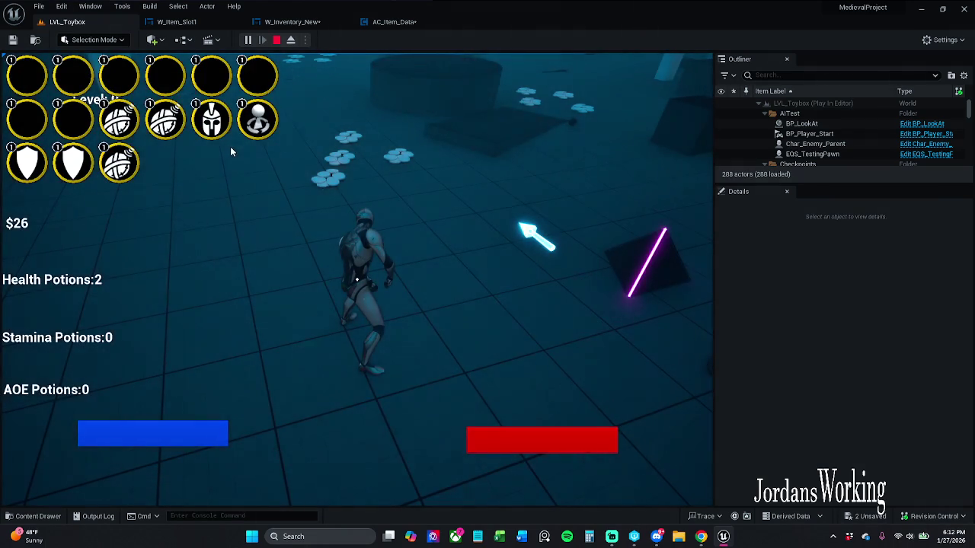
pyautogui.press('Escape')
pyautogui.click(292, 21)
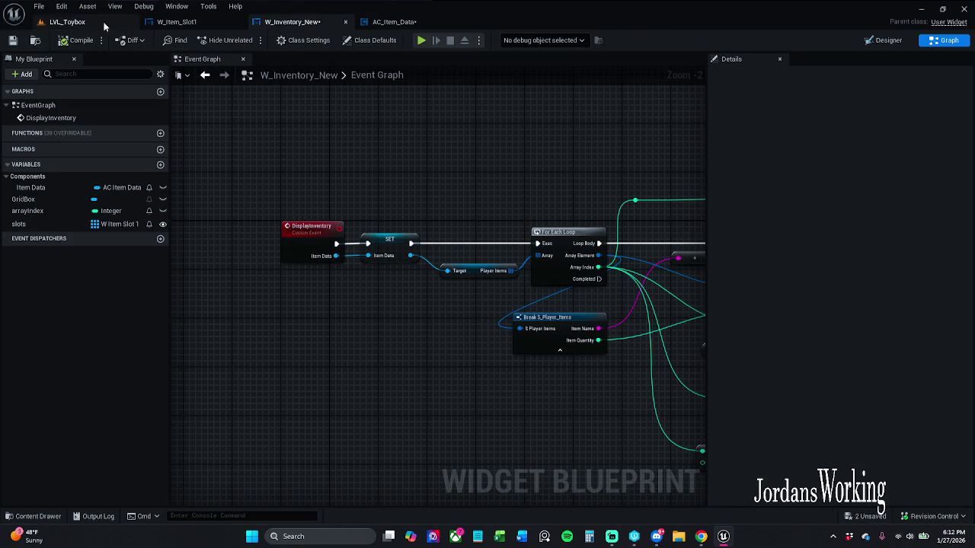
# Save W_Inventory_New and jump from AC_Item_Data's Display Inventory call to its event definition.
pyautogui.click(12, 40)
pyautogui.click(393, 21)
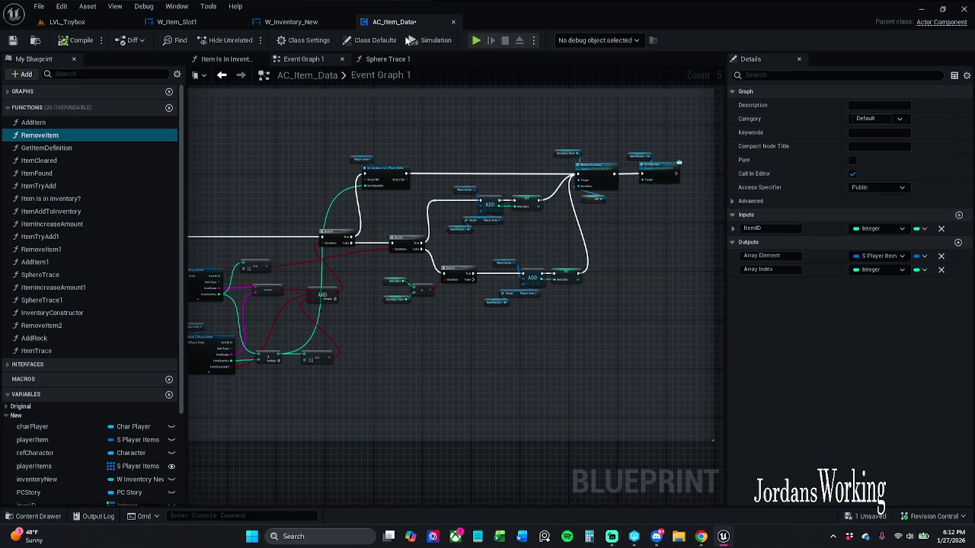
pyautogui.scroll(3, 531, 168)
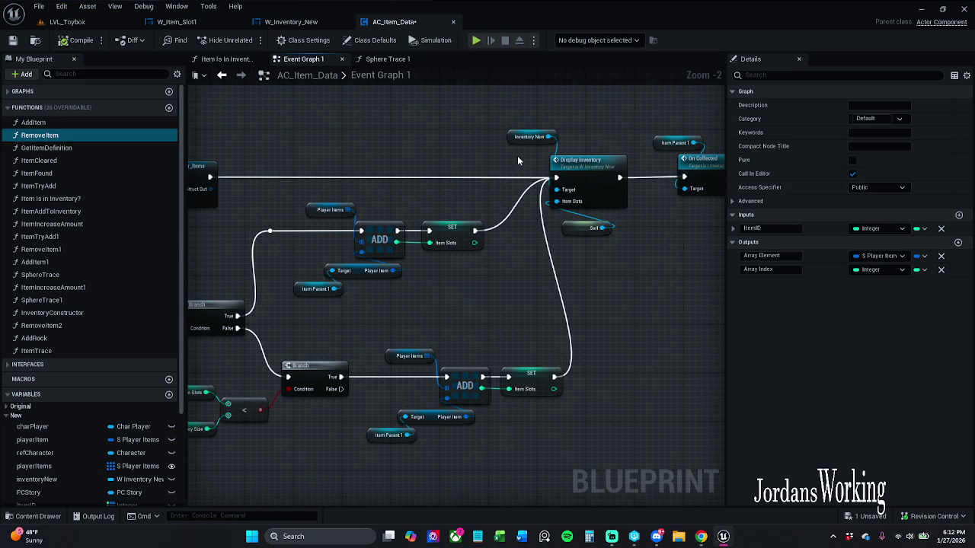
pyautogui.moveTo(511, 137); pyautogui.dragTo(529, 142)
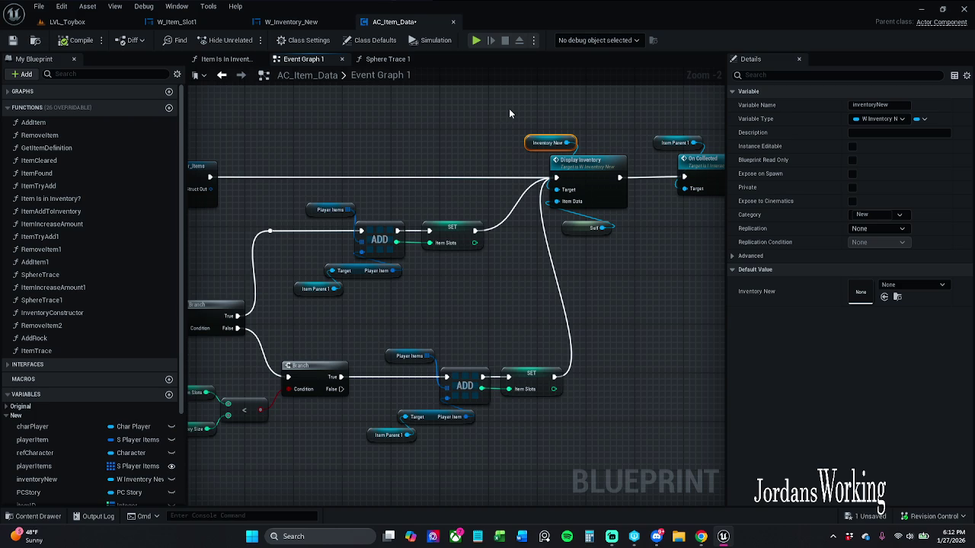
pyautogui.doubleClick(584, 175)
# Look along the chain at Create W Item Slot 1 Widget, SET, INSERT and Add Child to Grid.
pyautogui.scroll(2, 583, 176)
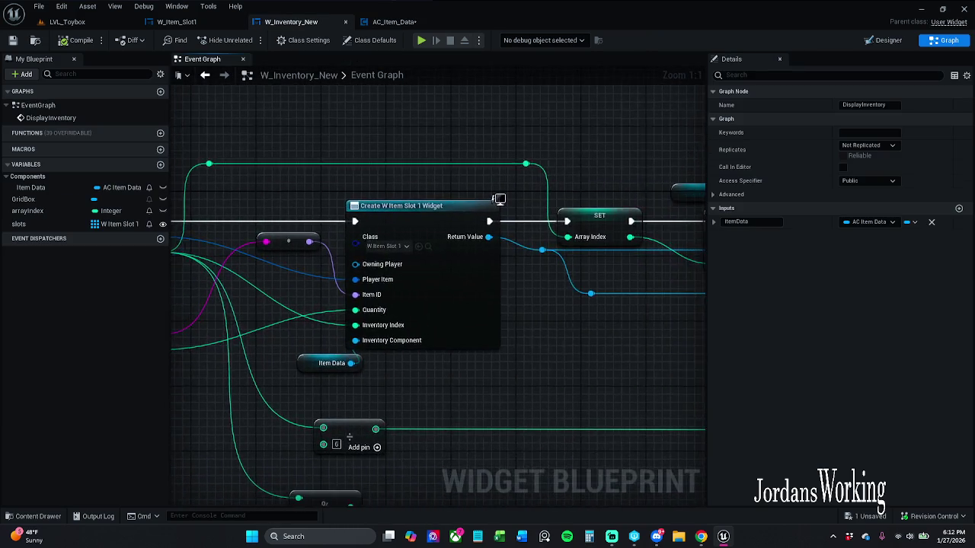
pyautogui.scroll(-1, 584, 210)
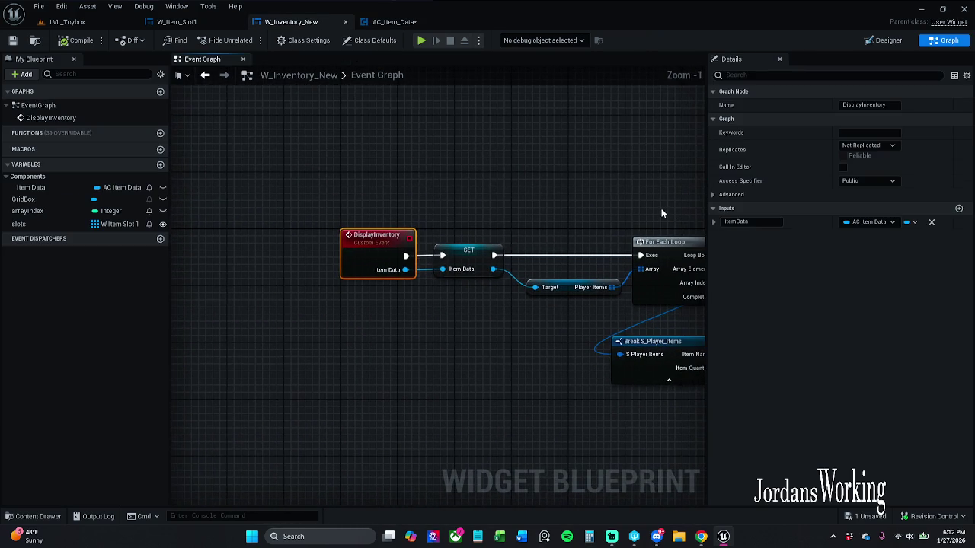
pyautogui.moveTo(525, 163)
pyautogui.mouseDown()
pyautogui.moveTo(283, 158)
pyautogui.moveTo(239, 145)
pyautogui.mouseUp()
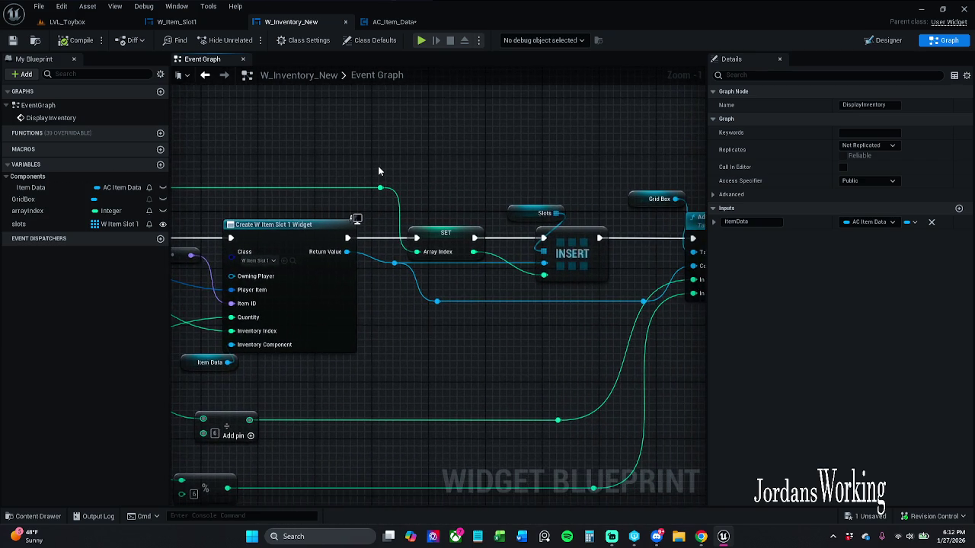
pyautogui.scroll(-1, 348, 163)
pyautogui.moveTo(348, 163)
pyautogui.mouseDown()
pyautogui.moveTo(175, 160)
pyautogui.moveTo(479, 152)
pyautogui.mouseUp()
# Go back through AC_Item_Data to W_Inventory_New's Event Graph with nothing selected.
pyautogui.click(394, 22)
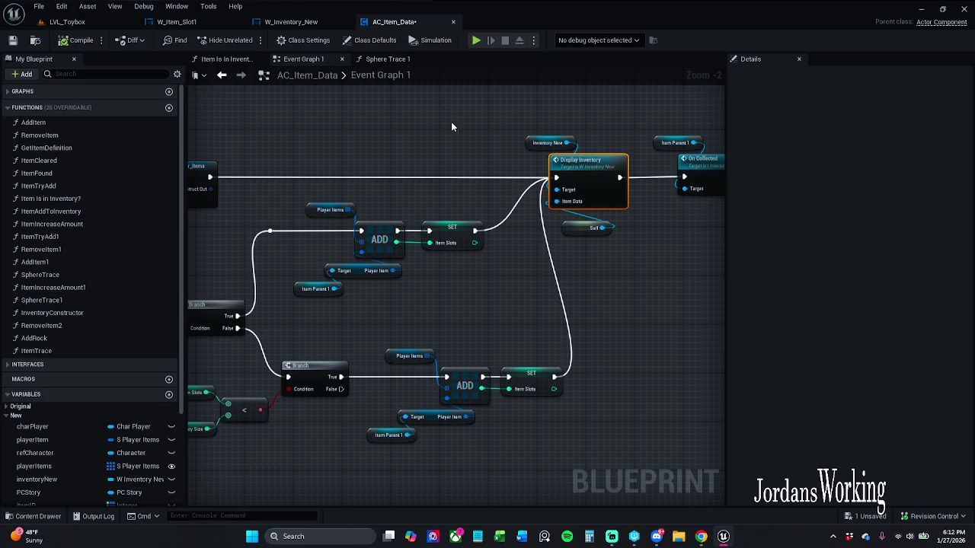
pyautogui.click(476, 112)
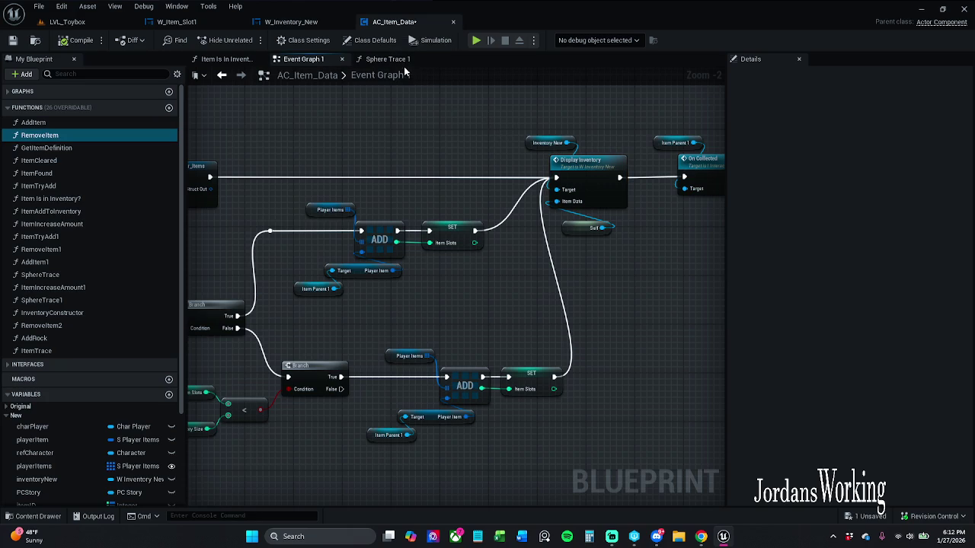
pyautogui.click(301, 28)
pyautogui.scroll(-3, 468, 149)
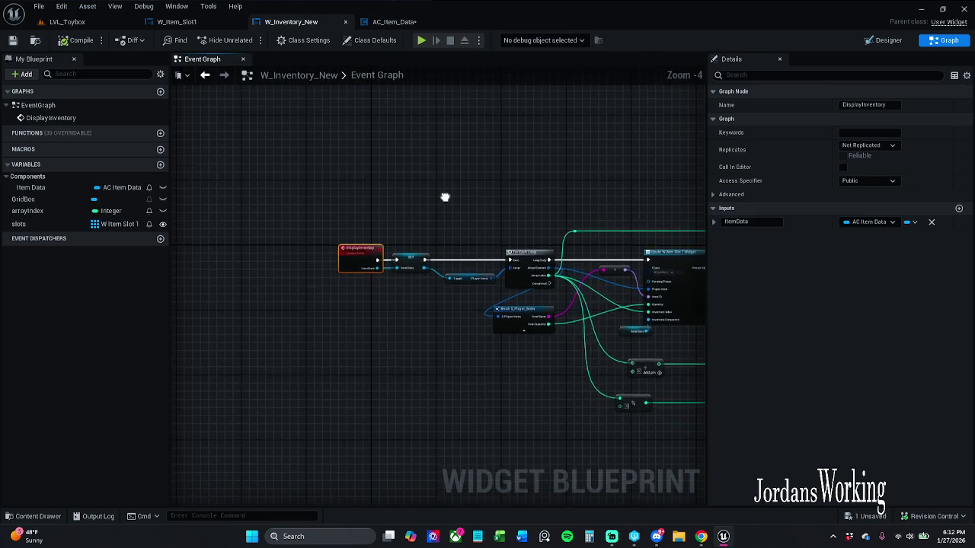
pyautogui.click(407, 213)
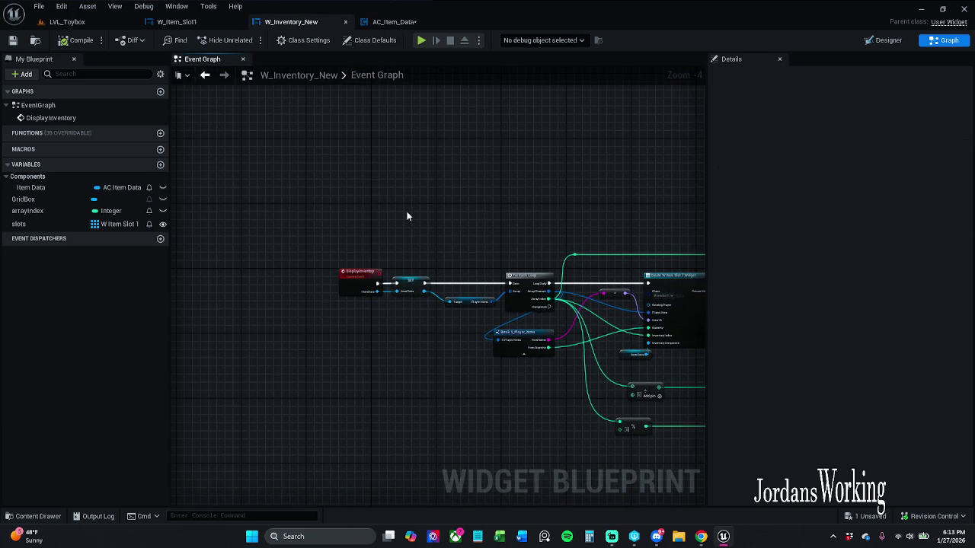
# Paste the copied loop and Refresh Item nodes above DisplayInventory, removing a duplicate paste.
pyautogui.hotkey('ctrl', 'v')
pyautogui.moveTo(430, 213); pyautogui.dragTo(443, 108)
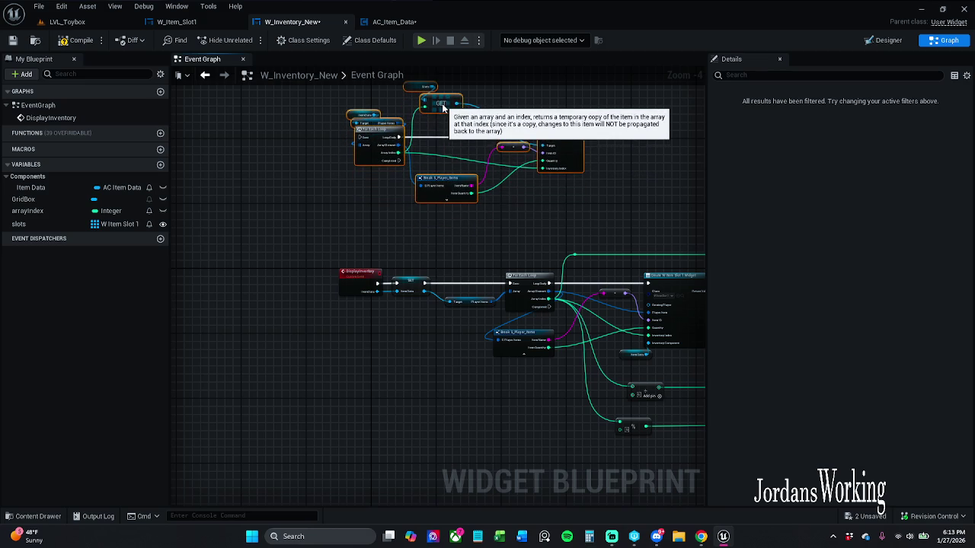
pyautogui.click(370, 177)
pyautogui.scroll(3, 373, 179)
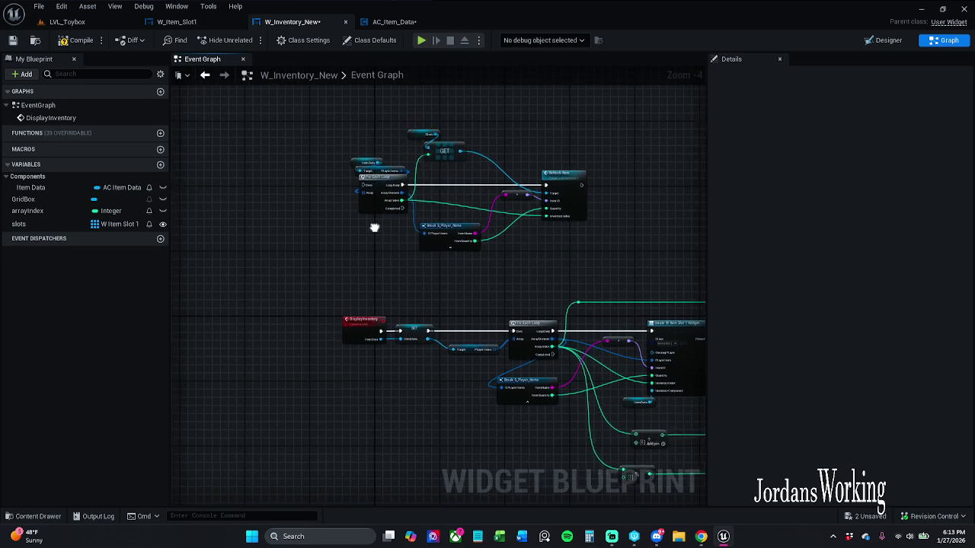
pyautogui.click(449, 150)
pyautogui.moveTo(205, 355)
pyautogui.mouseDown()
pyautogui.moveTo(237, 249)
pyautogui.moveTo(319, 211)
pyautogui.mouseUp()
pyautogui.hotkey('ctrl', 'v')
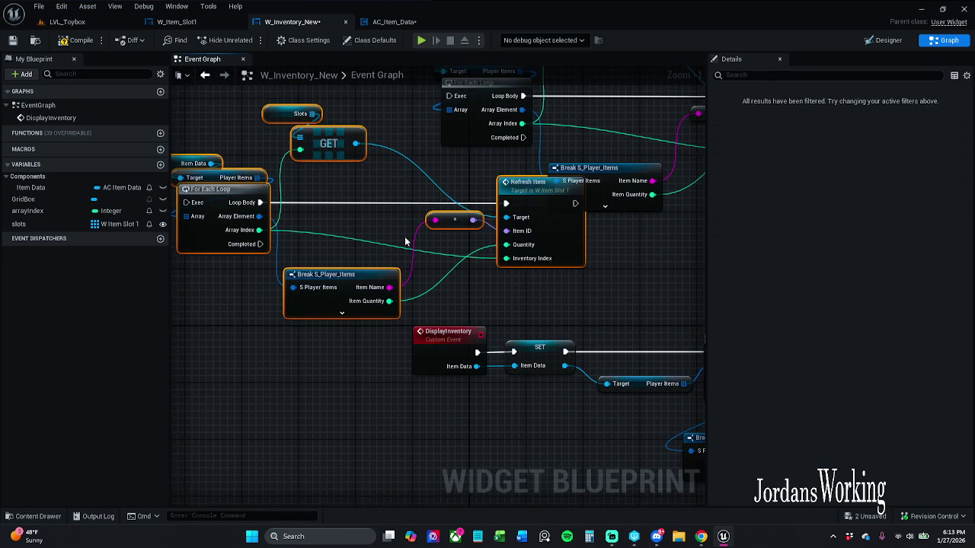
pyautogui.press('Delete')
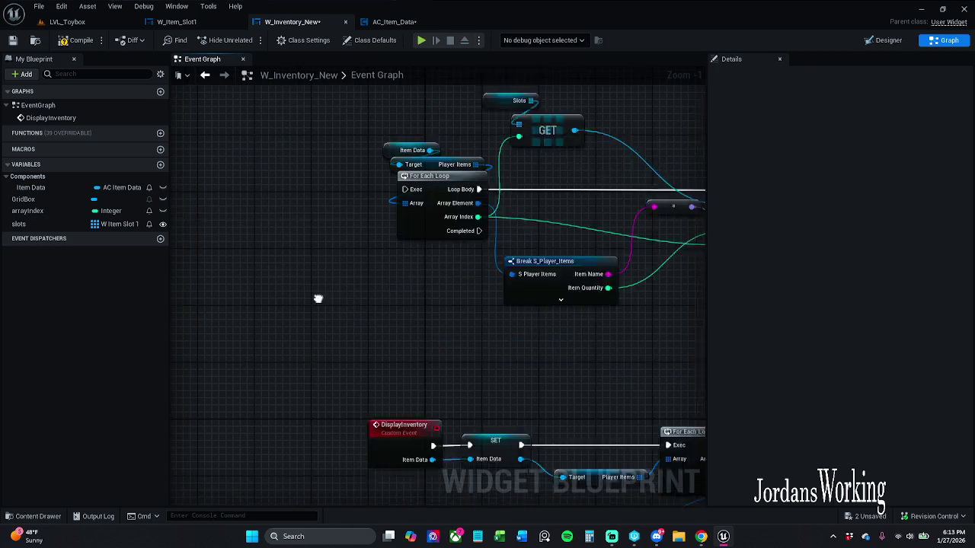
# Add an Is Valid Index node off Slots and place a Branch above it.
pyautogui.moveTo(509, 133); pyautogui.dragTo(511, 134)
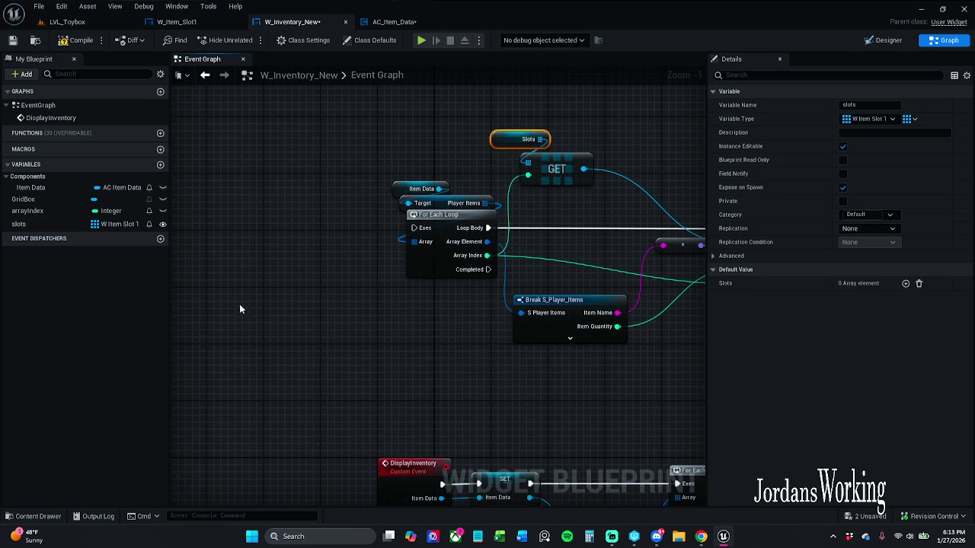
pyautogui.moveTo(286, 314)
pyautogui.mouseDown()
pyautogui.moveTo(320, 296)
pyautogui.moveTo(273, 281)
pyautogui.mouseUp()
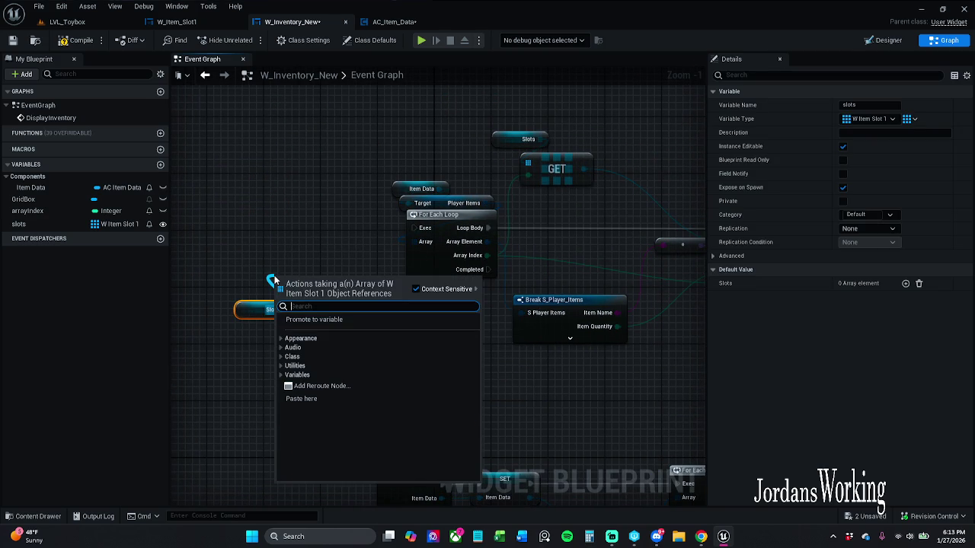
pyautogui.write('is va')
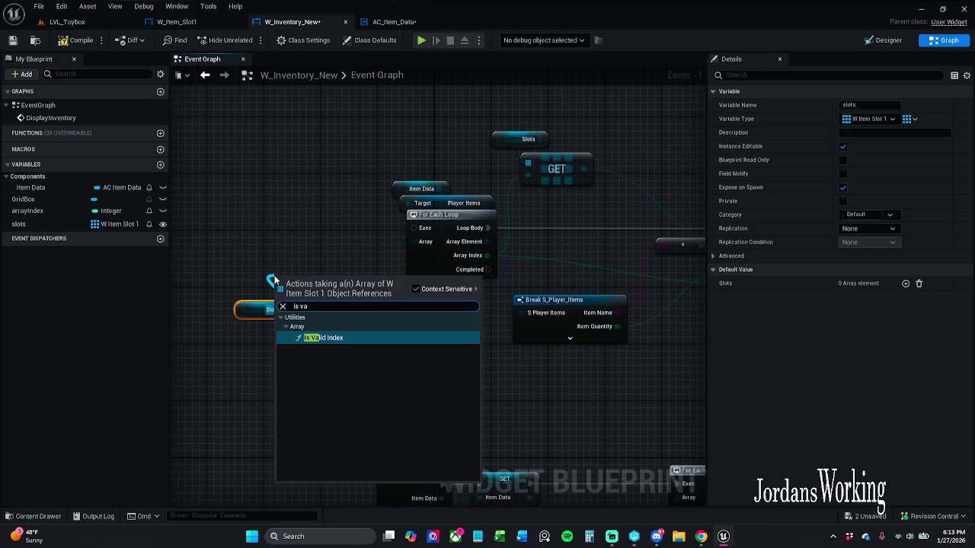
pyautogui.write('d')
pyautogui.press('Return')
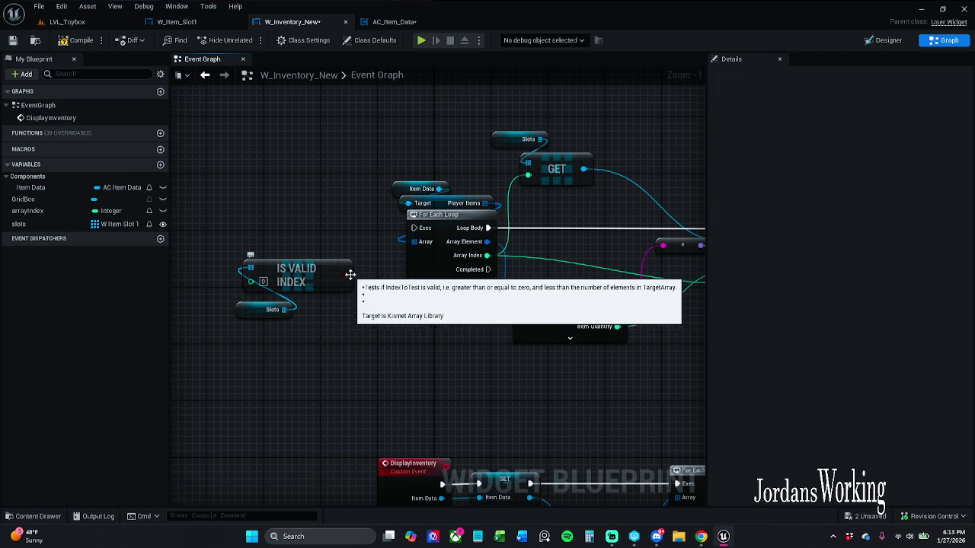
pyautogui.click(337, 248)
pyautogui.moveTo(368, 260)
pyautogui.mouseDown()
pyautogui.moveTo(290, 225)
pyautogui.moveTo(397, 242)
pyautogui.moveTo(417, 231)
pyautogui.mouseUp()
# Shift the upper node group up and right, then save W_Inventory_New.
pyautogui.scroll(-3, 409, 309)
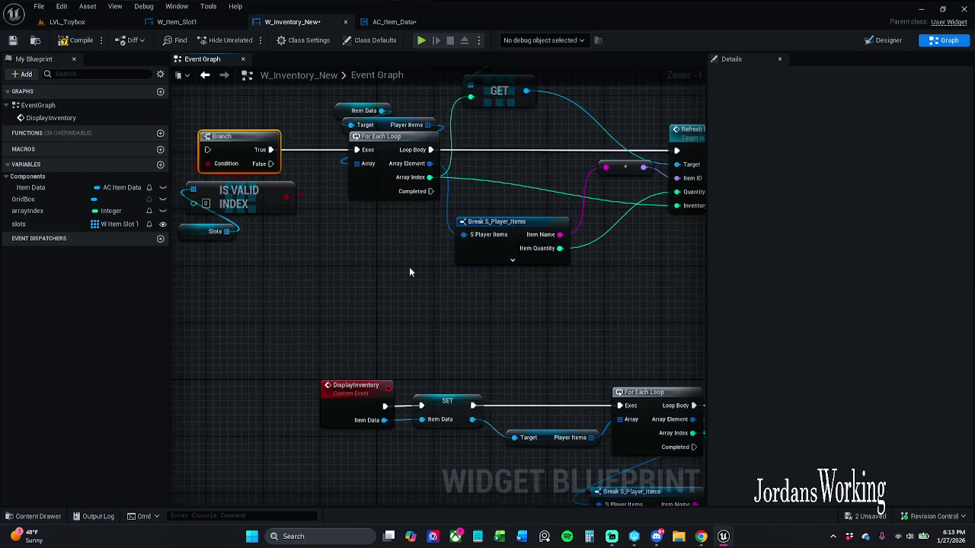
pyautogui.moveTo(240, 129)
pyautogui.mouseDown()
pyautogui.moveTo(505, 239)
pyautogui.moveTo(670, 272)
pyautogui.mouseUp()
pyautogui.moveTo(471, 251); pyautogui.dragTo(505, 162)
pyautogui.click(569, 258)
pyautogui.scroll(5, 476, 212)
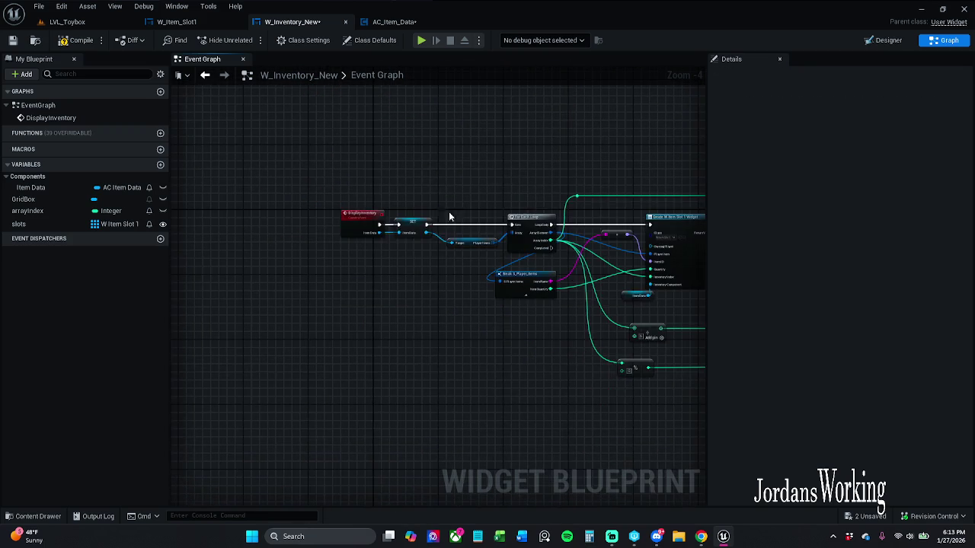
pyautogui.scroll(-3, 357, 198)
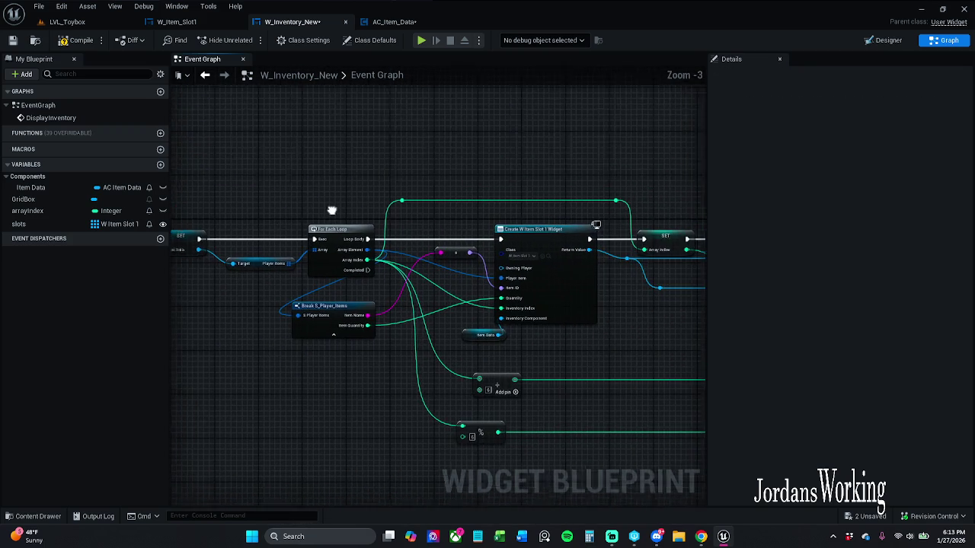
pyautogui.scroll(-2, 327, 189)
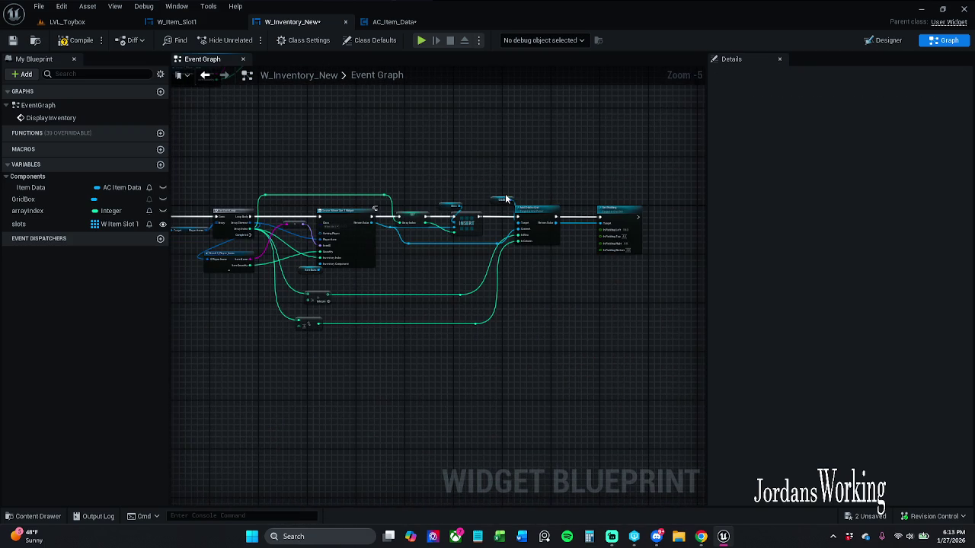
pyautogui.scroll(3, 562, 217)
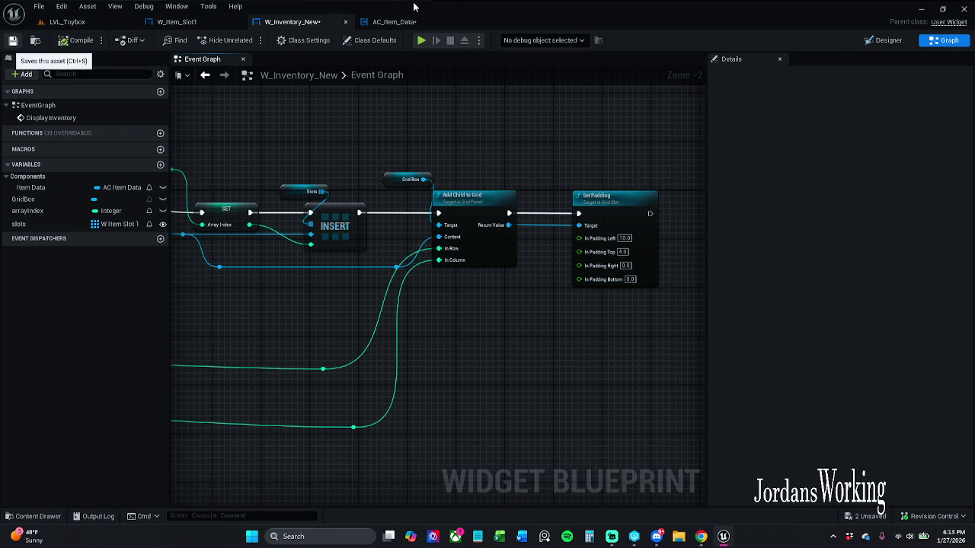
pyautogui.hotkey('ctrl', 's')
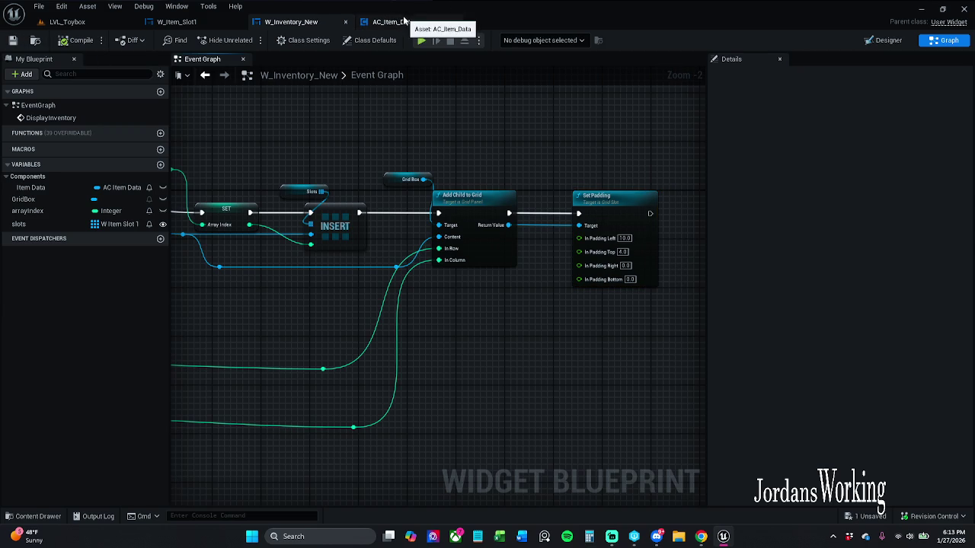
# Save AC_Item_Data and reroute the SET exec wires into On Collected.
pyautogui.click(394, 22)
pyautogui.click(11, 40)
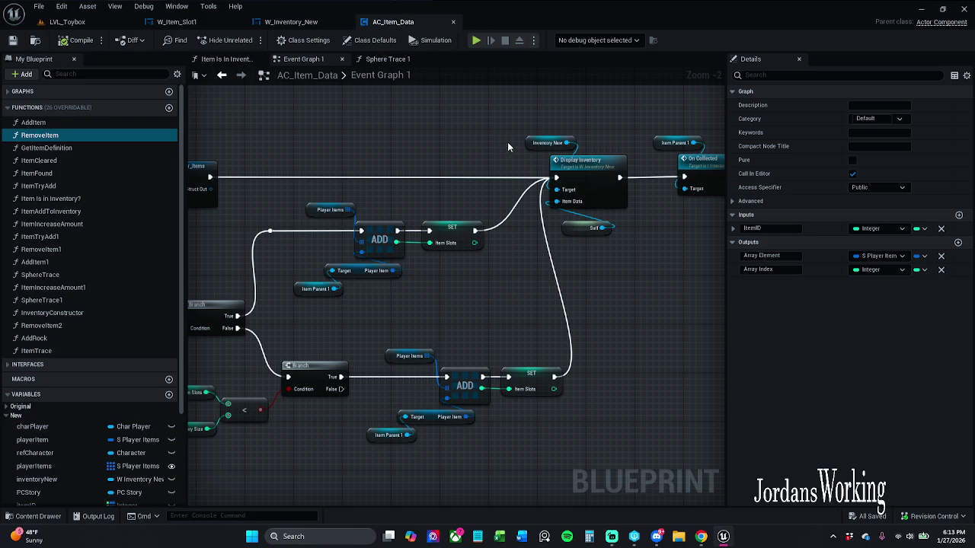
pyautogui.moveTo(530, 127); pyautogui.dragTo(422, 130)
pyautogui.moveTo(460, 177)
pyautogui.mouseDown()
pyautogui.moveTo(629, 185)
pyautogui.moveTo(587, 180)
pyautogui.mouseUp()
# Cut the Inventory New, Display Inventory and Self nodes out of the chain.
pyautogui.moveTo(441, 129); pyautogui.dragTo(525, 242)
pyautogui.moveTo(505, 175); pyautogui.dragTo(451, 115)
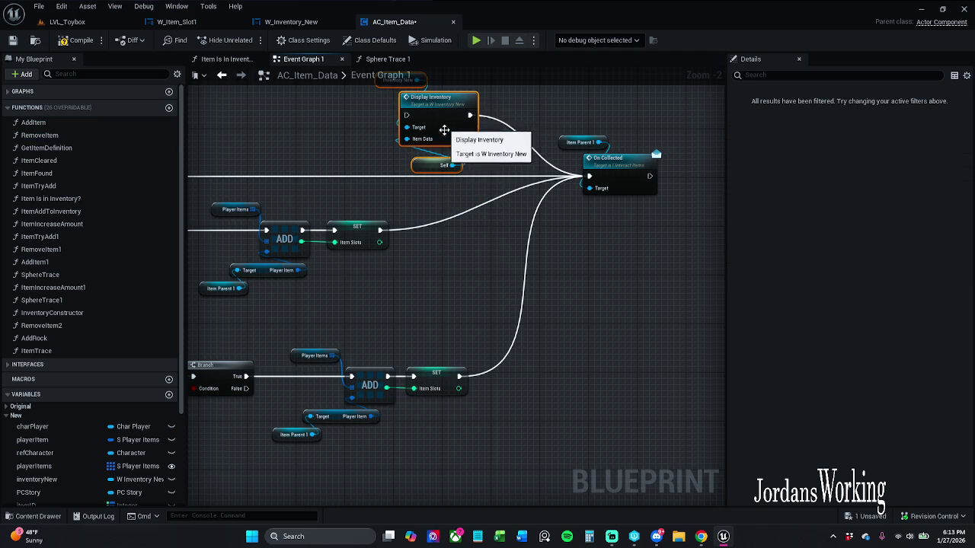
pyautogui.press('Delete')
pyautogui.moveTo(586, 172)
pyautogui.mouseDown()
pyautogui.moveTo(669, 231)
pyautogui.moveTo(565, 231)
pyautogui.mouseUp()
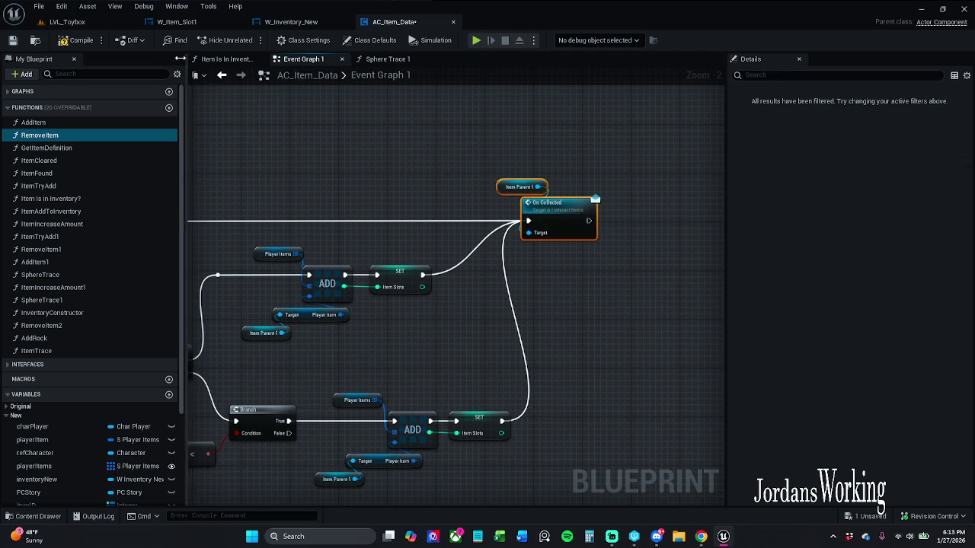
pyautogui.click(358, 114)
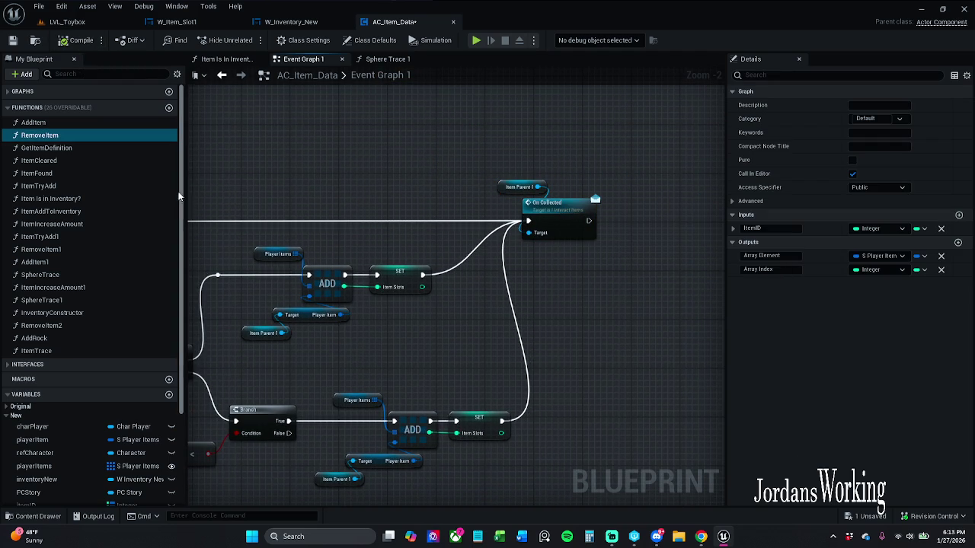
# Paste the Display Inventory group beside the T-key group.
pyautogui.scroll(-6, 342, 304)
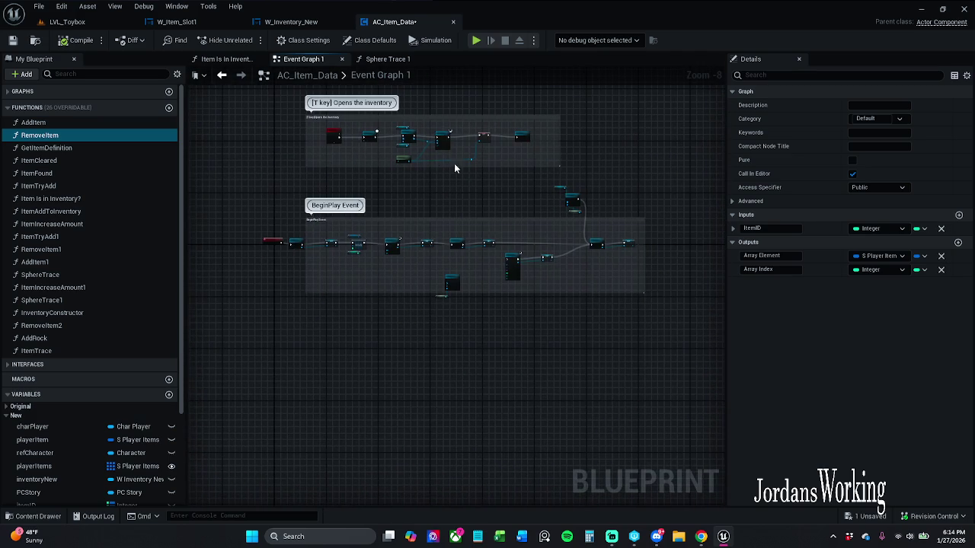
pyautogui.scroll(6, 370, 176)
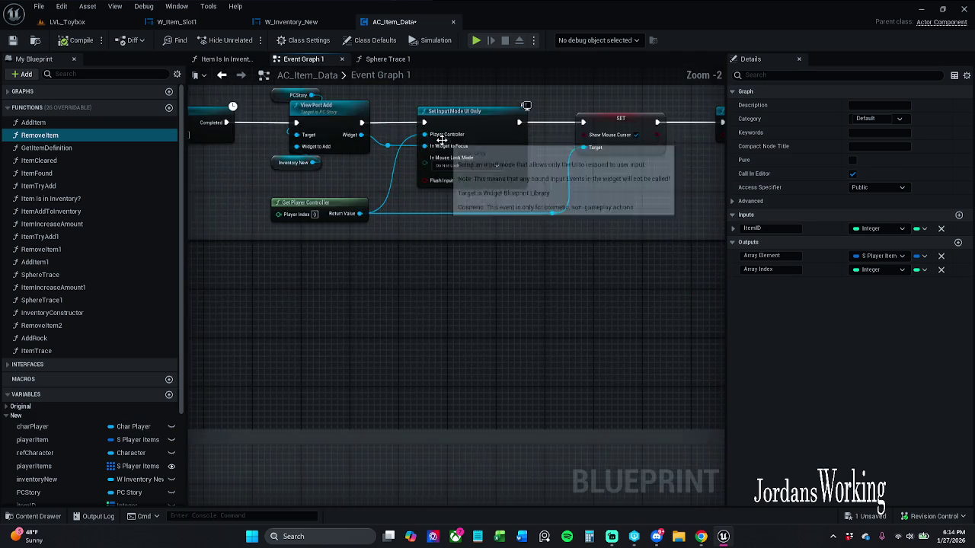
pyautogui.scroll(-3, 613, 250)
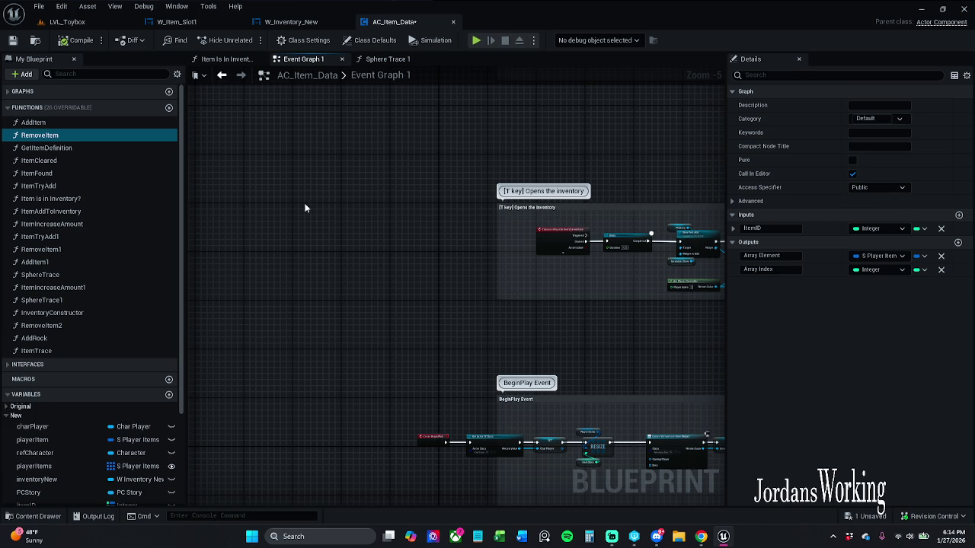
pyautogui.hotkey('ctrl', 'v')
pyautogui.moveTo(329, 200); pyautogui.dragTo(438, 220)
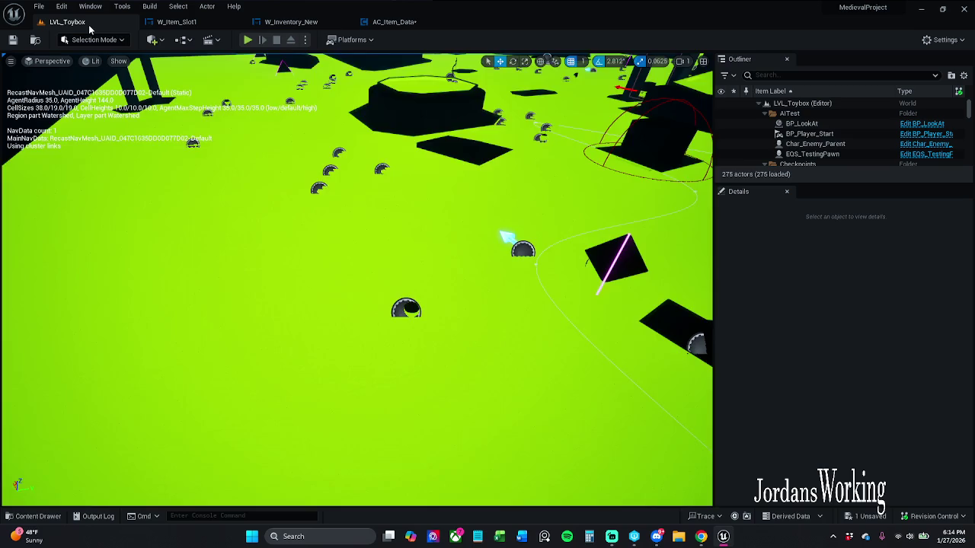
pyautogui.click(88, 24)
# Run a quick play test of LVL_Toybox and return to AC_Item_Data.
pyautogui.click(393, 21)
pyautogui.click(83, 23)
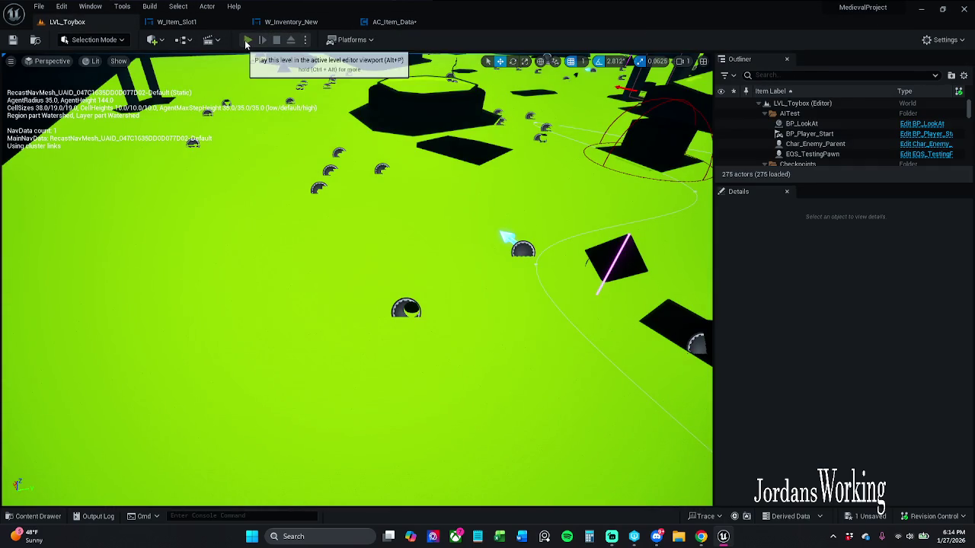
pyautogui.click(247, 41)
pyautogui.press('Escape')
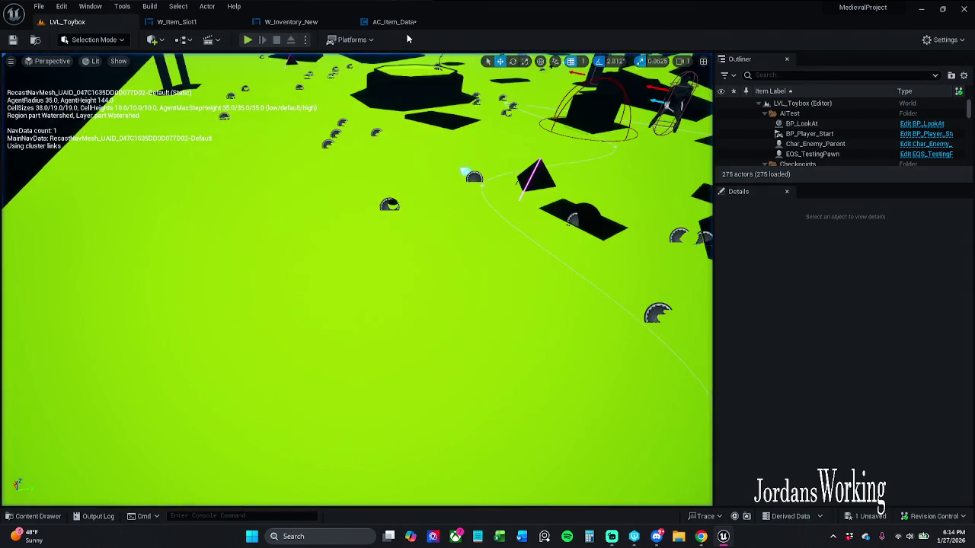
pyautogui.click(393, 21)
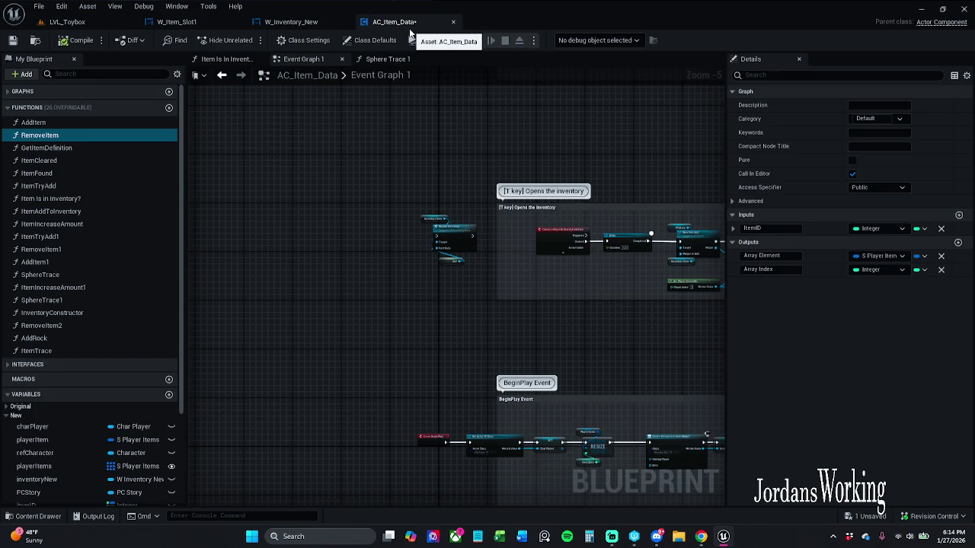
# Move Display Inventory to the end of the T-key chain, fed by Set Game Paused.
pyautogui.moveTo(603, 245); pyautogui.dragTo(399, 220)
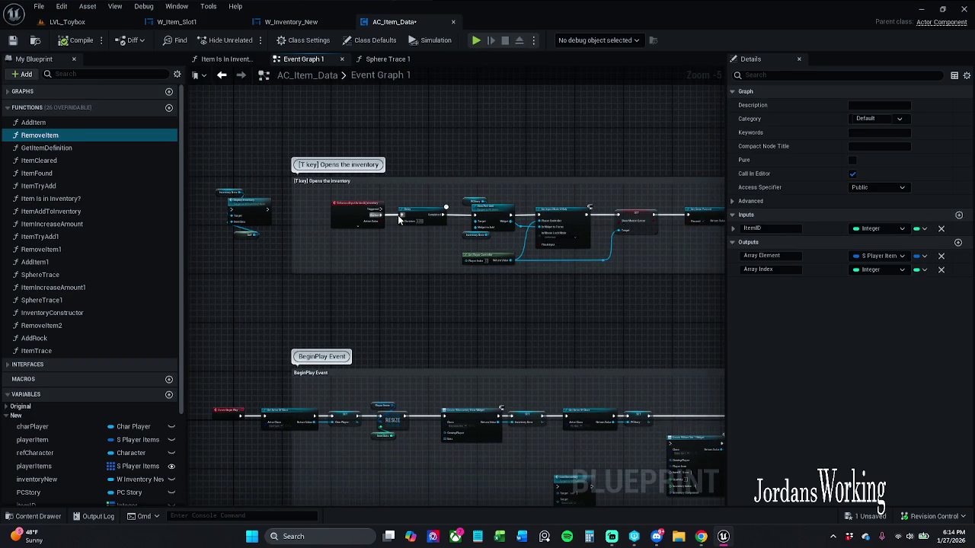
pyautogui.moveTo(280, 265); pyautogui.dragTo(305, 254)
pyautogui.click(307, 196)
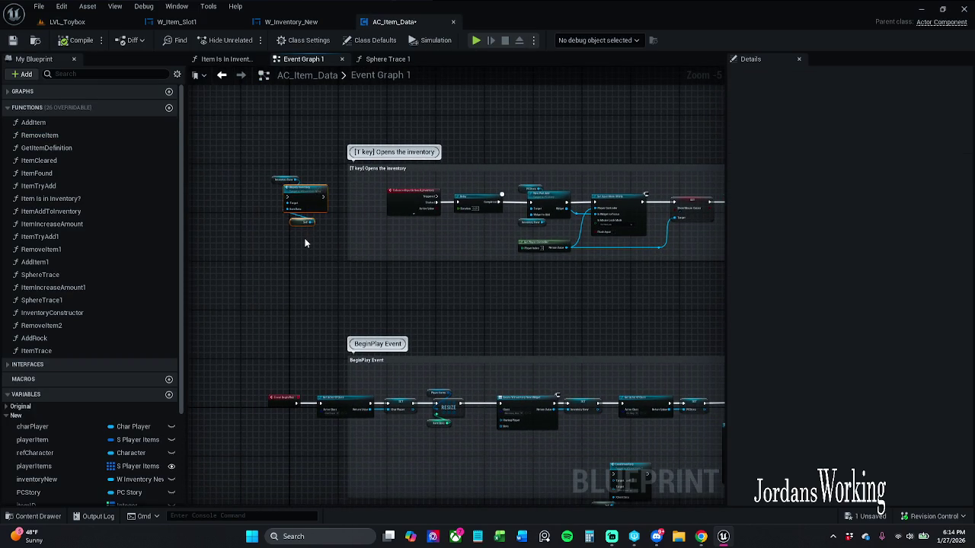
pyautogui.moveTo(307, 195)
pyautogui.mouseDown()
pyautogui.moveTo(767, 219)
pyautogui.moveTo(630, 221)
pyautogui.moveTo(636, 192)
pyautogui.moveTo(685, 199)
pyautogui.mouseUp()
pyautogui.scroll(6, 638, 195)
pyautogui.moveTo(579, 205); pyautogui.dragTo(628, 207)
# Widen the T-key comment around Inventory New, Display Inventory and Self, and save.
pyautogui.click(661, 145)
pyautogui.moveTo(661, 145); pyautogui.dragTo(571, 176)
pyautogui.moveTo(578, 126); pyautogui.dragTo(667, 133)
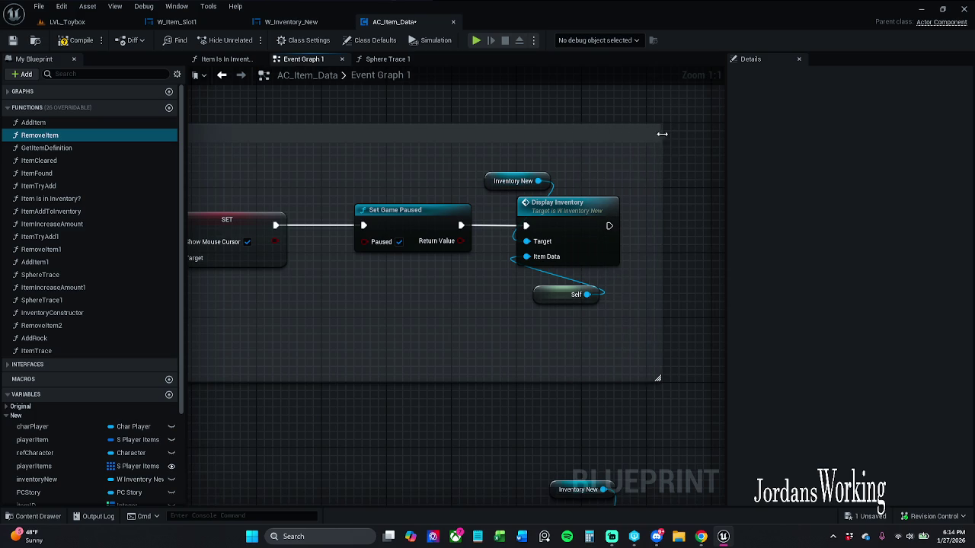
pyautogui.moveTo(586, 169); pyautogui.dragTo(506, 314)
pyautogui.moveTo(576, 222); pyautogui.dragTo(585, 222)
pyautogui.click(204, 82)
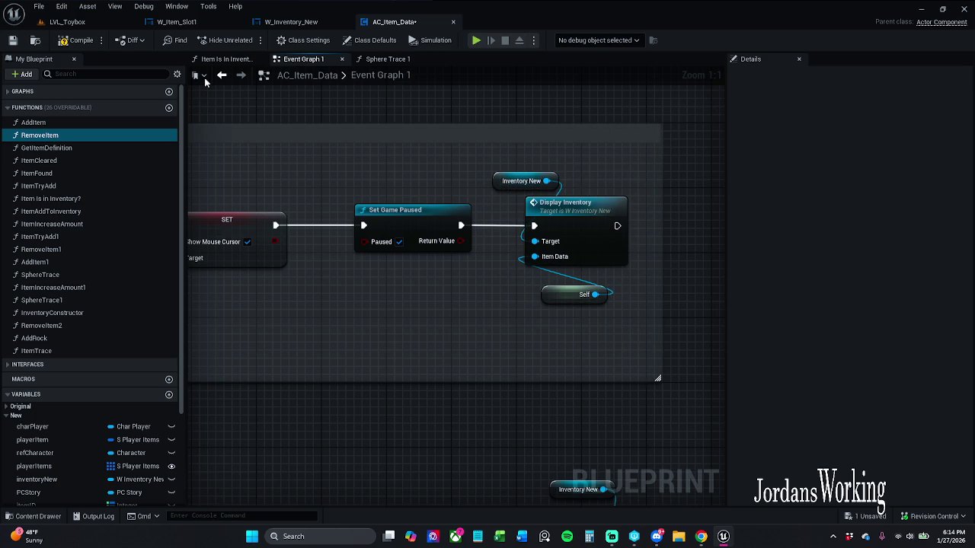
pyautogui.click(13, 40)
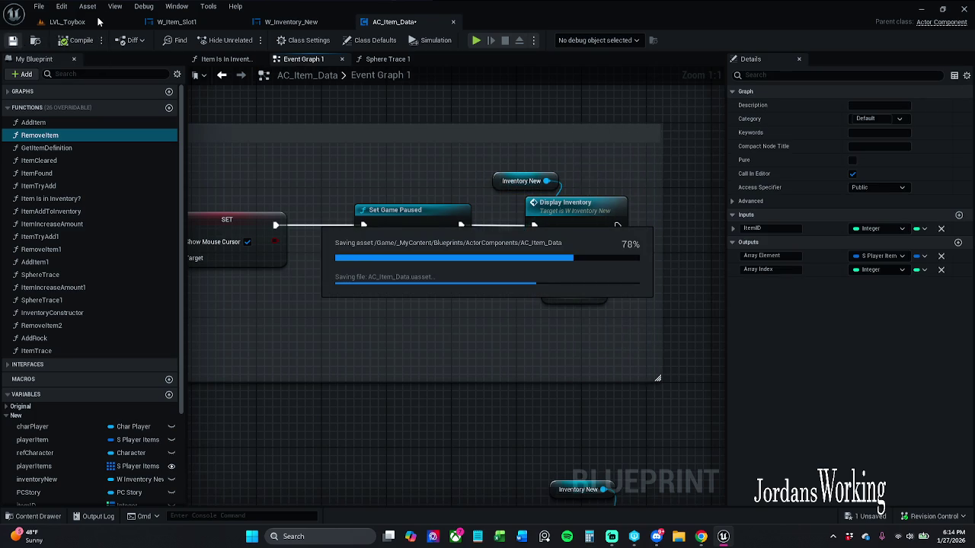
# Play-test LVL_Toybox again, then open and dismiss the File menu.
pyautogui.click(97, 22)
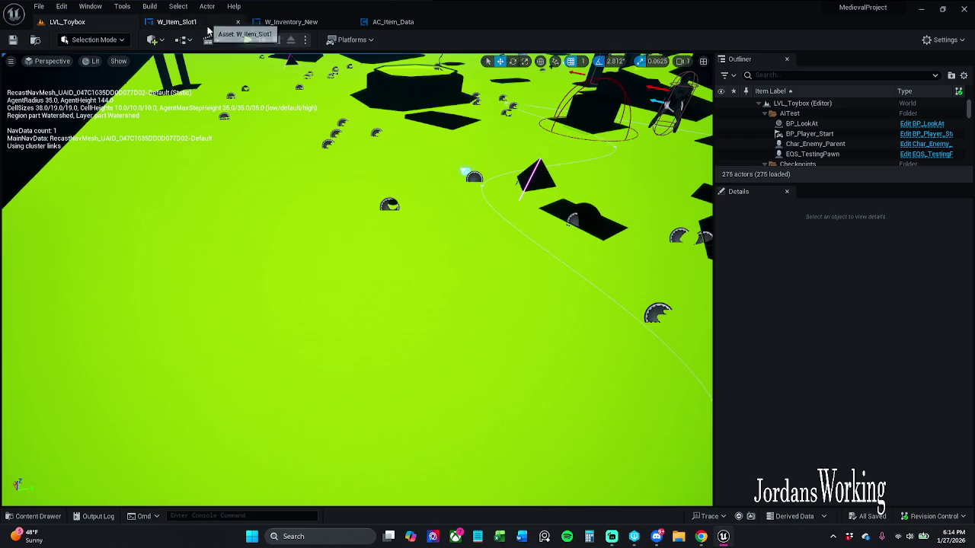
pyautogui.click(249, 40)
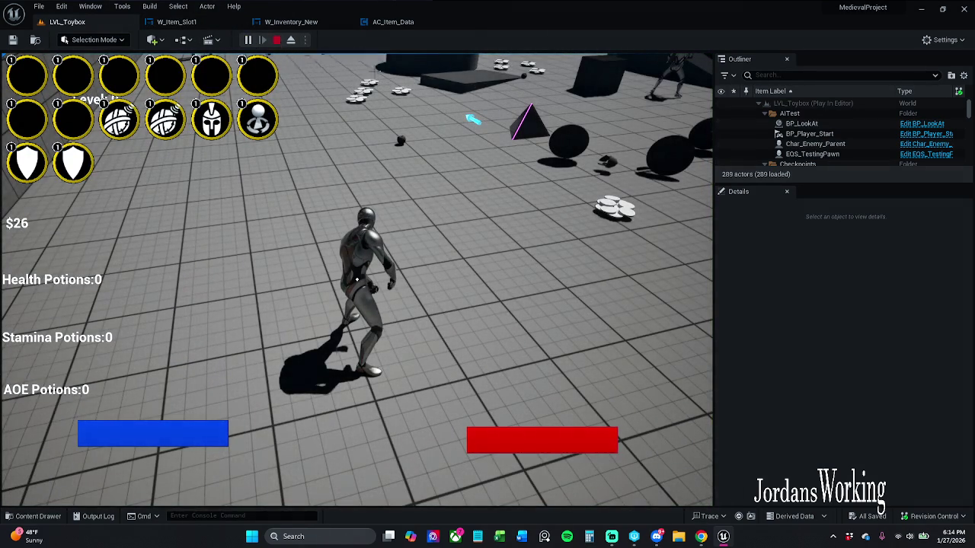
pyautogui.click(276, 40)
pyautogui.click(37, 7)
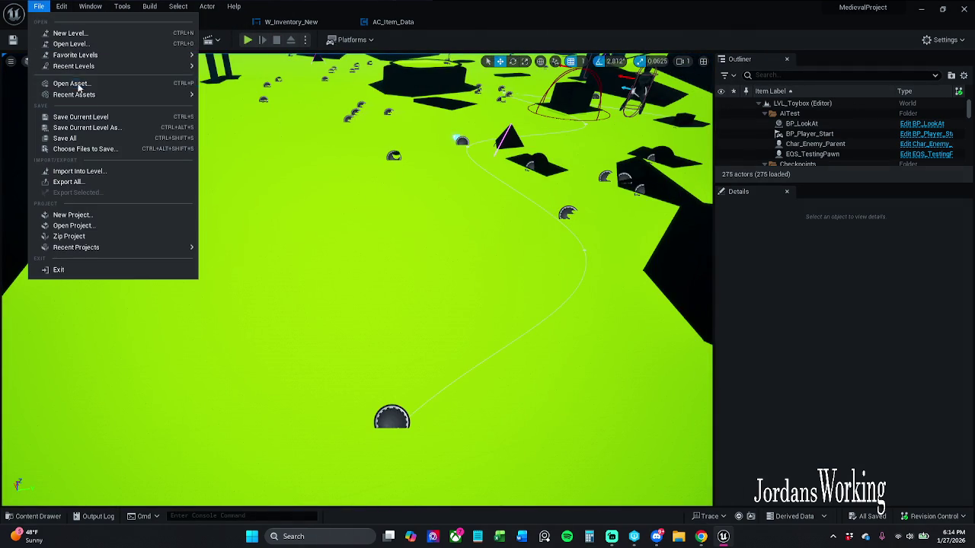
pyautogui.click(78, 138)
# Tidy the Self, Inventory New and Set Game Paused positions and save AC_Item_Data.
pyautogui.click(374, 23)
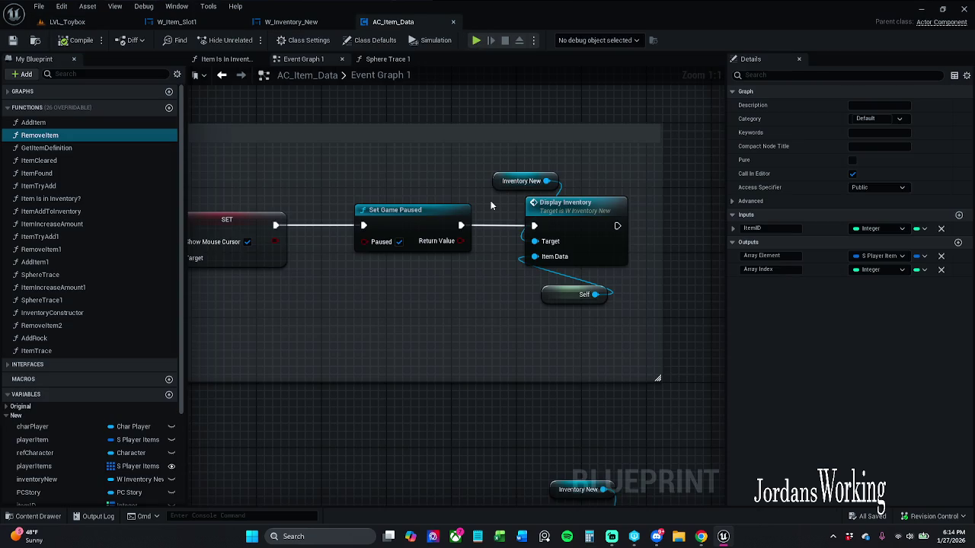
pyautogui.moveTo(570, 298); pyautogui.dragTo(537, 281)
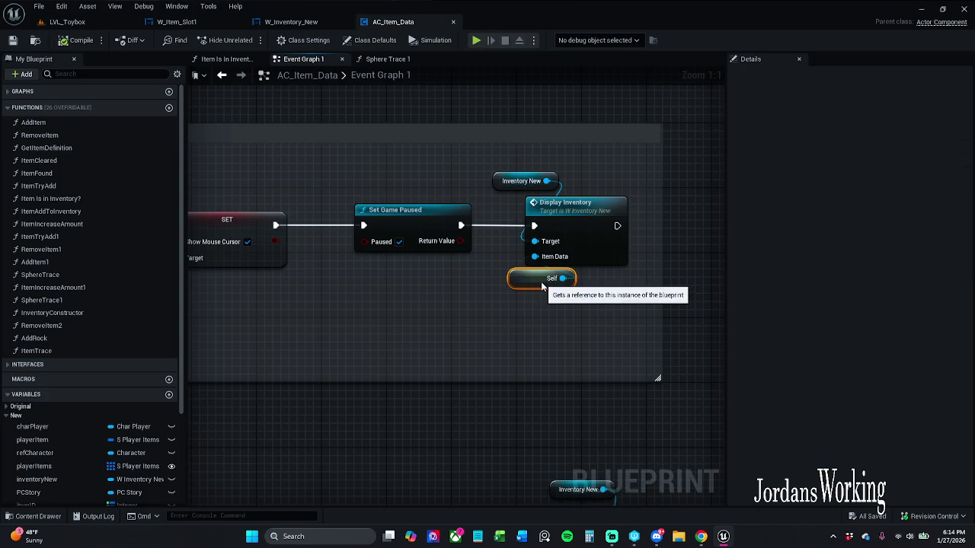
pyautogui.moveTo(501, 180); pyautogui.dragTo(517, 188)
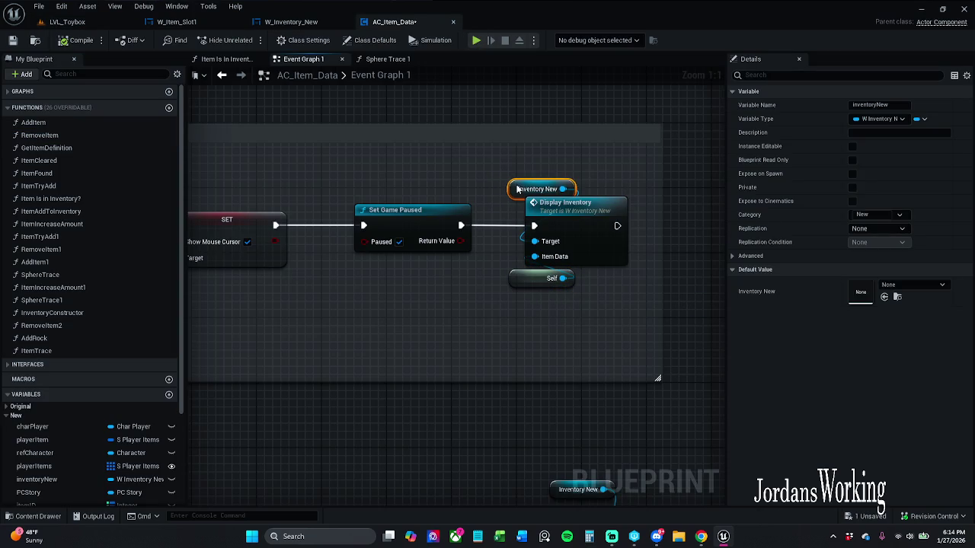
pyautogui.click(573, 165)
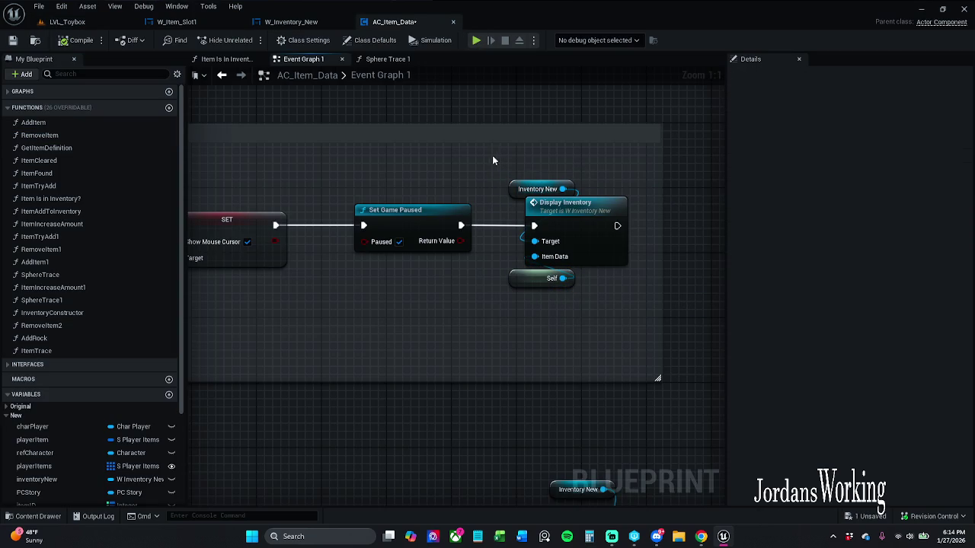
pyautogui.moveTo(431, 221); pyautogui.dragTo(421, 221)
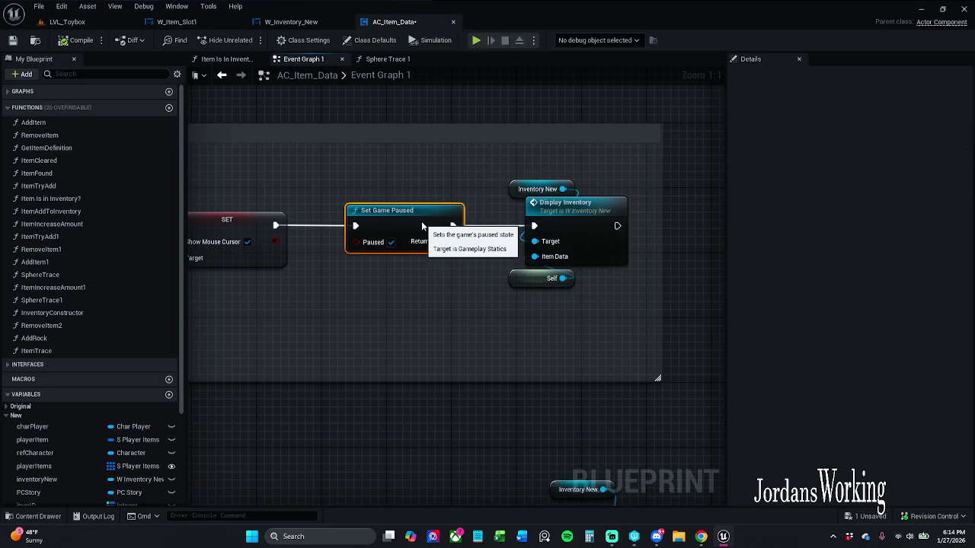
pyautogui.click(13, 39)
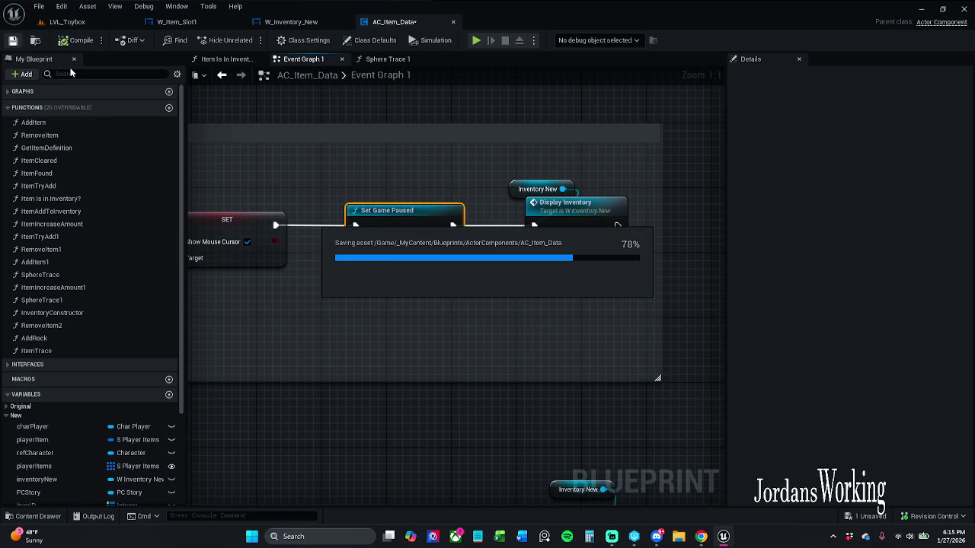
# Look over the W_Inventory_New and W_Item_Slot1 graphs, then play LVL_Toybox.
pyautogui.click(299, 23)
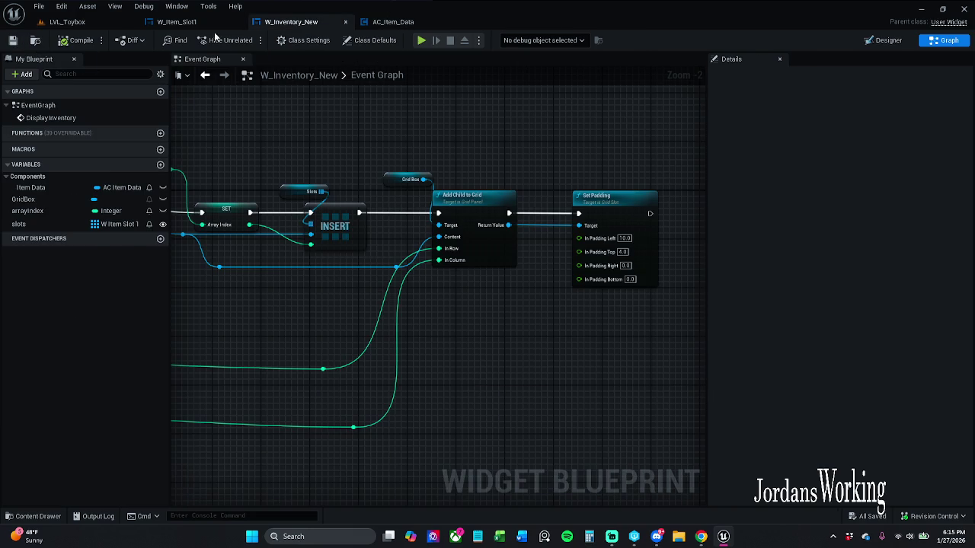
pyautogui.click(176, 23)
pyautogui.click(67, 22)
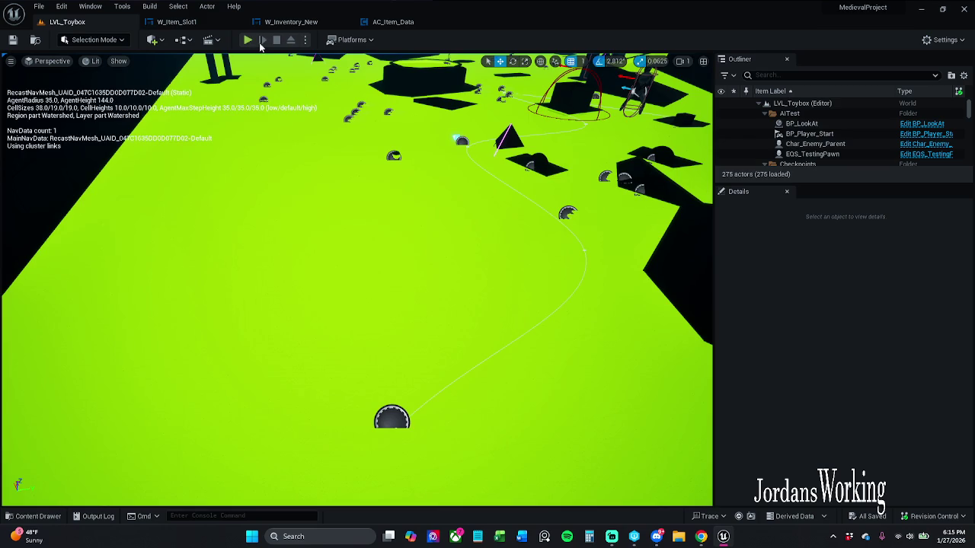
pyautogui.click(247, 41)
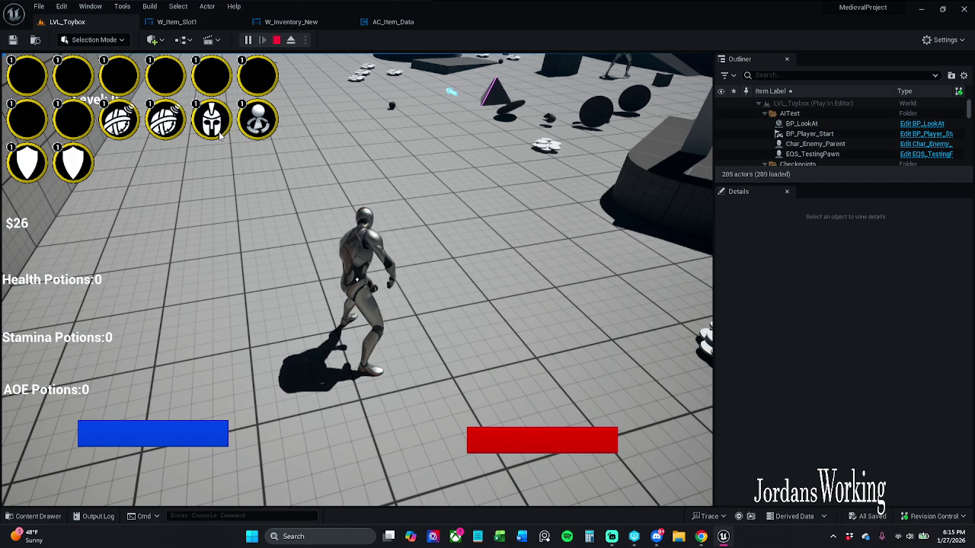
# Stop the play test and return to AC_Item_Data's Event Graph.
pyautogui.click(277, 40)
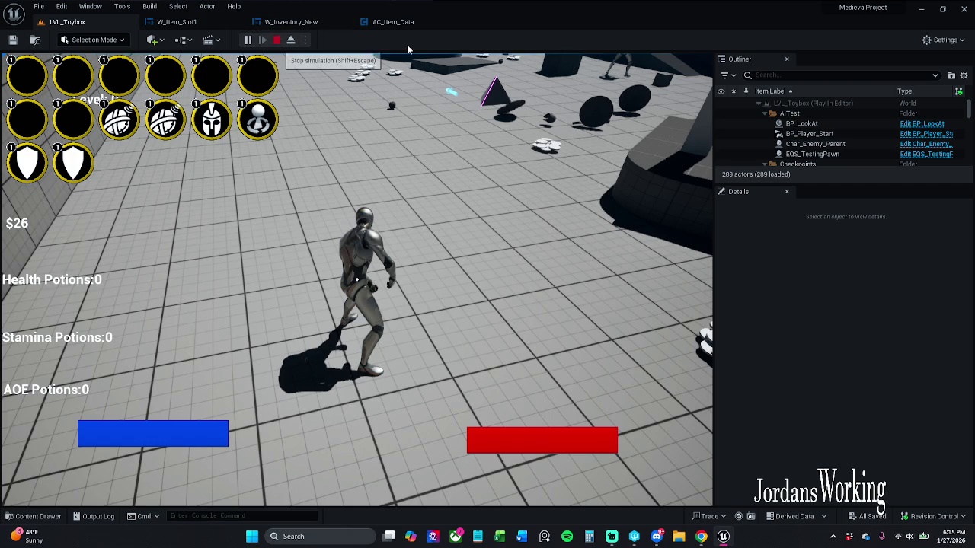
pyautogui.click(390, 23)
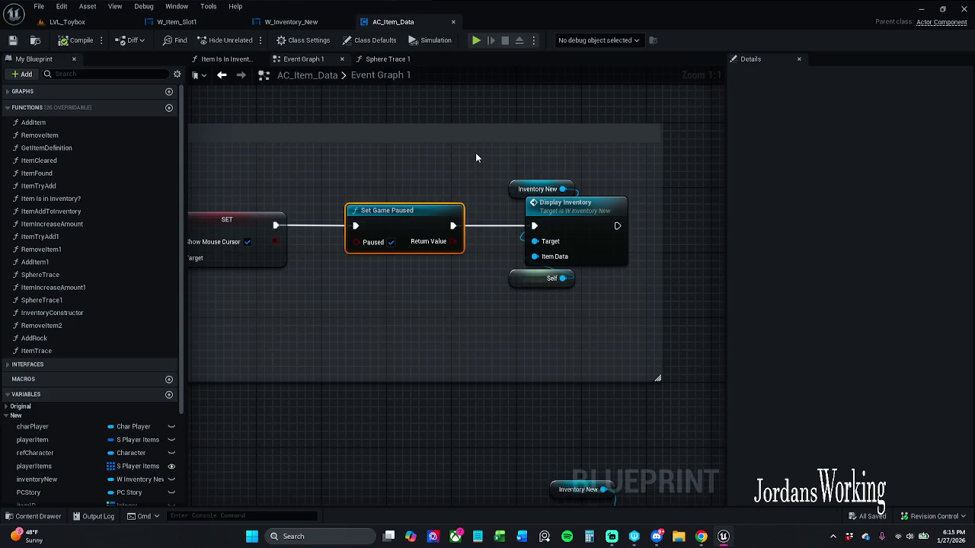
# Close AC_Item_Data, review the slot-creation node, and bring up W_Item_Slot1's Designer.
pyautogui.click(453, 22)
pyautogui.moveTo(353, 152)
pyautogui.mouseDown()
pyautogui.moveTo(396, 139)
pyautogui.moveTo(567, 147)
pyautogui.mouseUp()
pyautogui.scroll(-1, 482, 144)
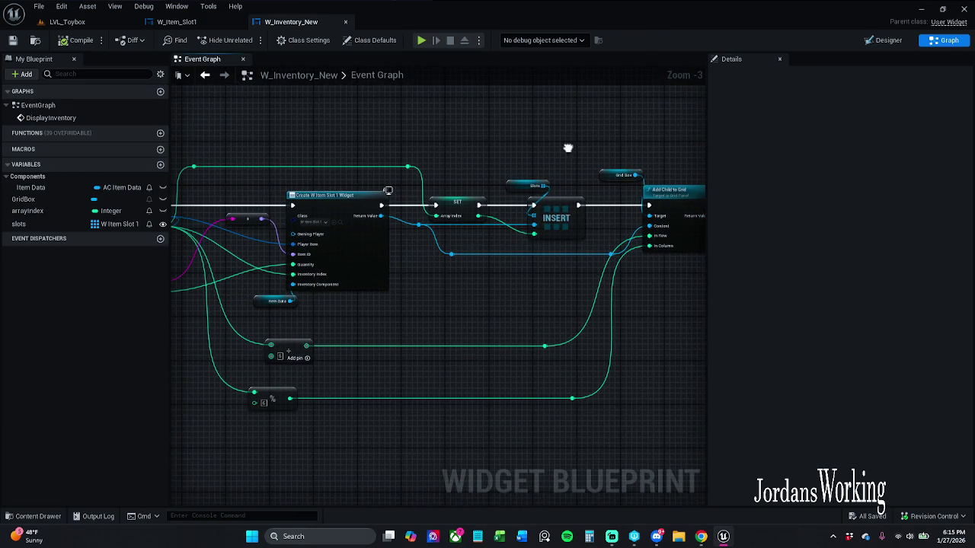
pyautogui.click(193, 22)
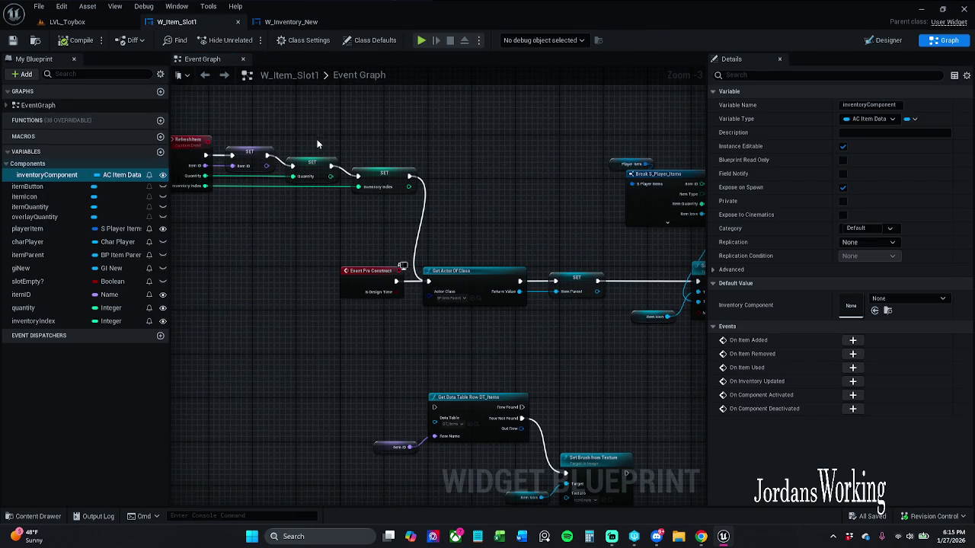
pyautogui.moveTo(316, 139); pyautogui.dragTo(400, 156)
pyautogui.click(883, 40)
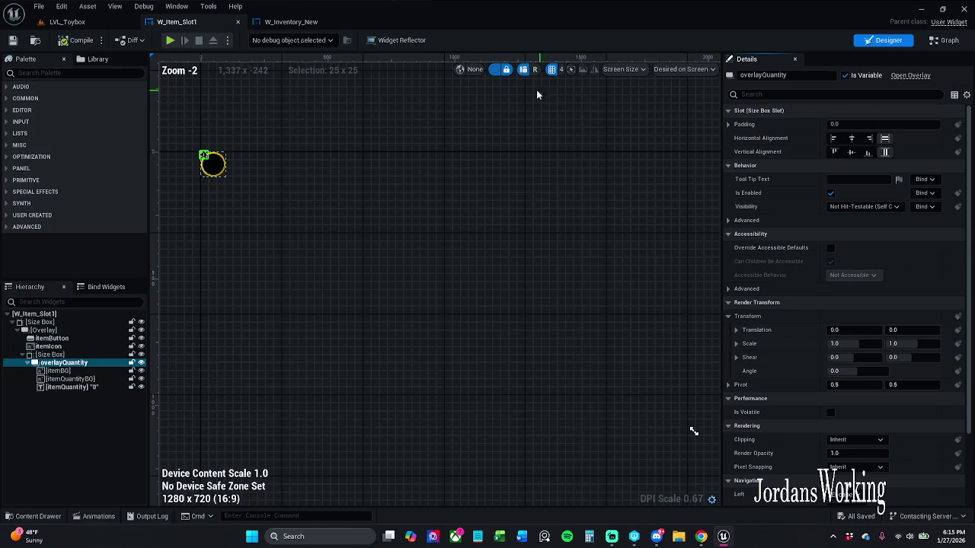
# Select itemIcon in W_Item_Slot1 and set its Render Transform Scale to 0.7 × 0.7.
pyautogui.scroll(5, 381, 160)
pyautogui.scroll(1, 370, 173)
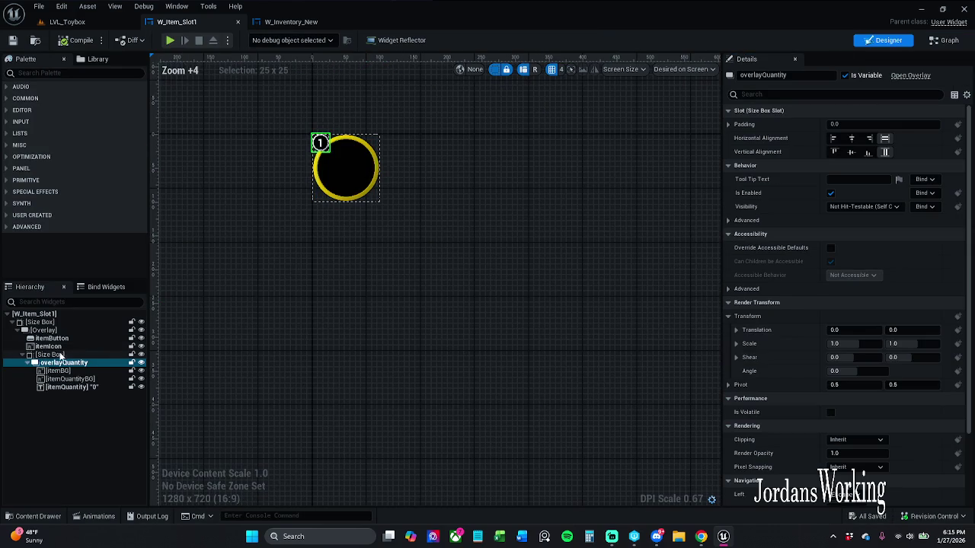
pyautogui.click(54, 338)
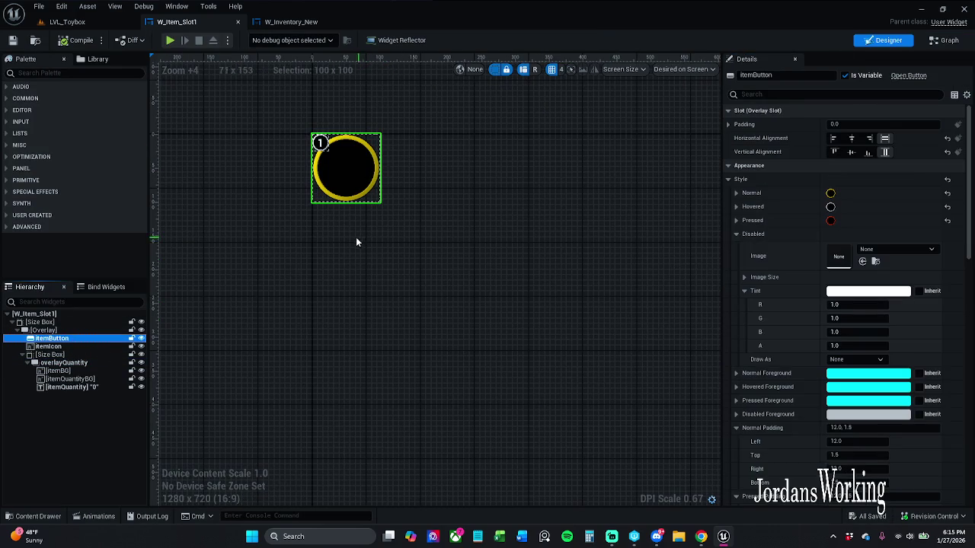
pyautogui.click(50, 346)
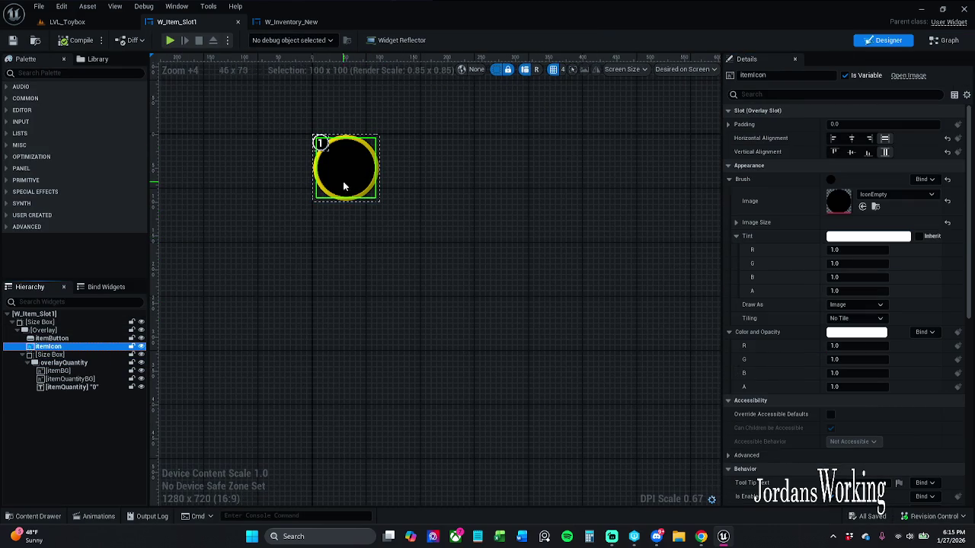
pyautogui.scroll(4, 488, 202)
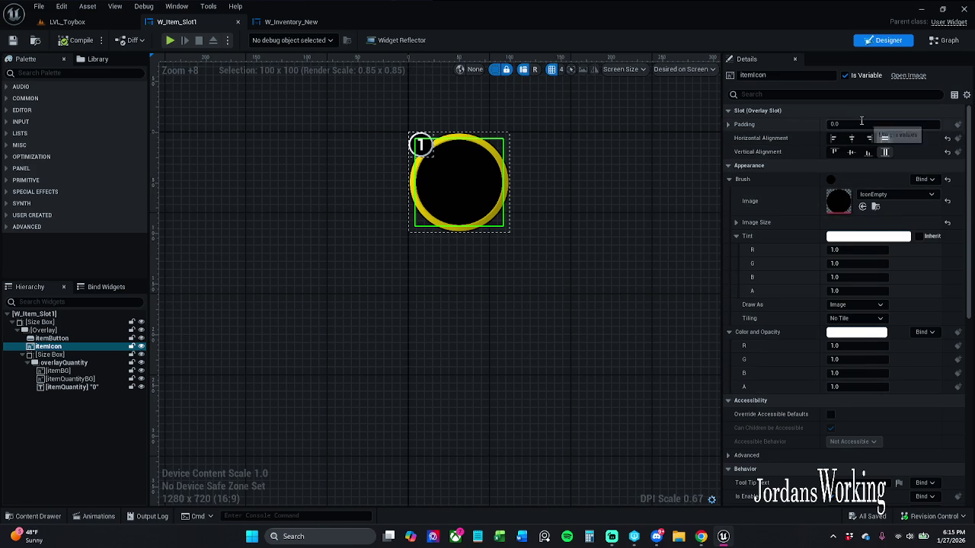
pyautogui.click(856, 94)
pyautogui.write('tra')
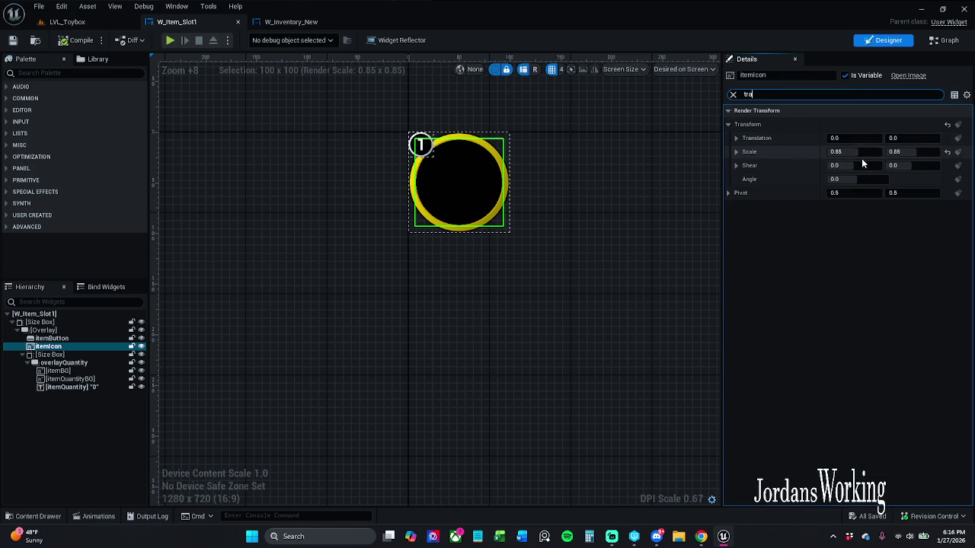
pyautogui.click(862, 150)
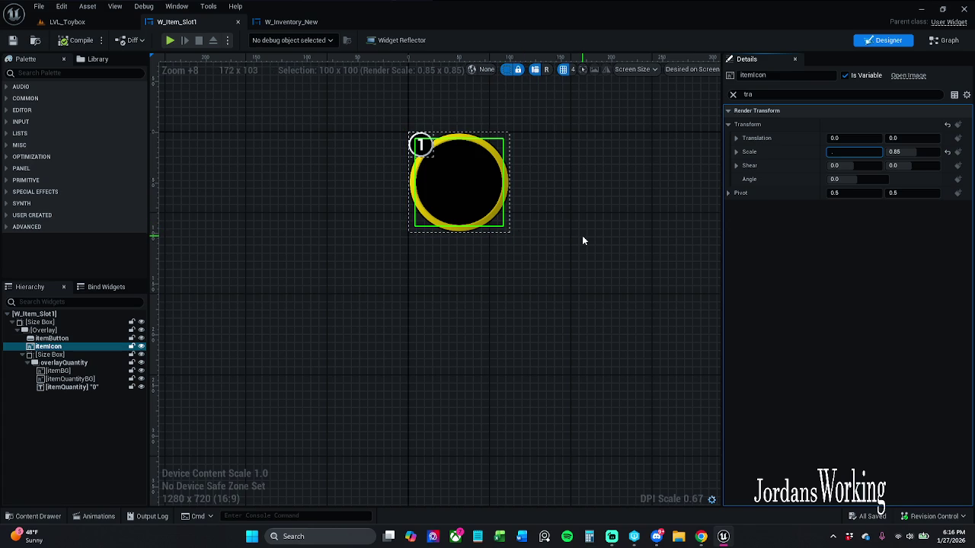
pyautogui.write('70')
pyautogui.write('0.7')
pyautogui.press('Return')
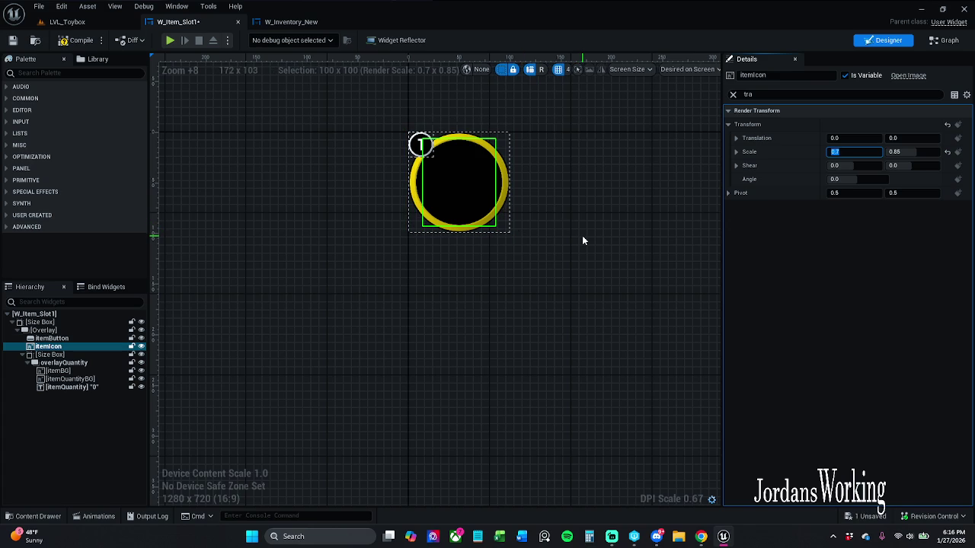
pyautogui.press('Tab')
pyautogui.write('.7')
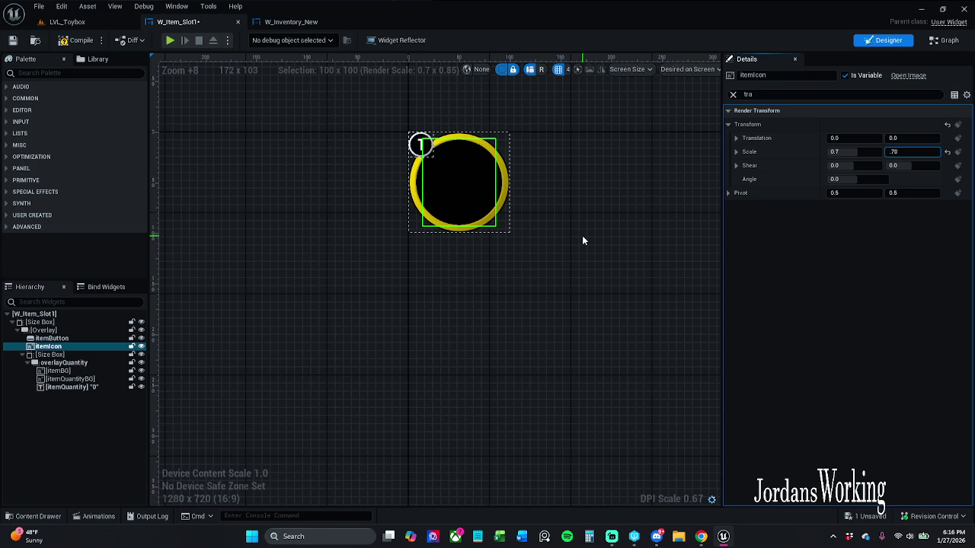
pyautogui.press('Return')
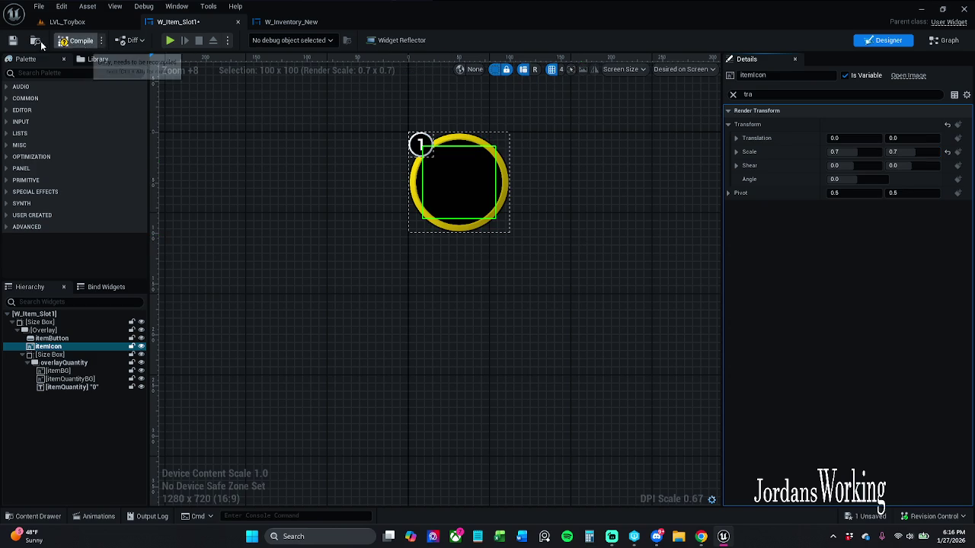
pyautogui.click(72, 22)
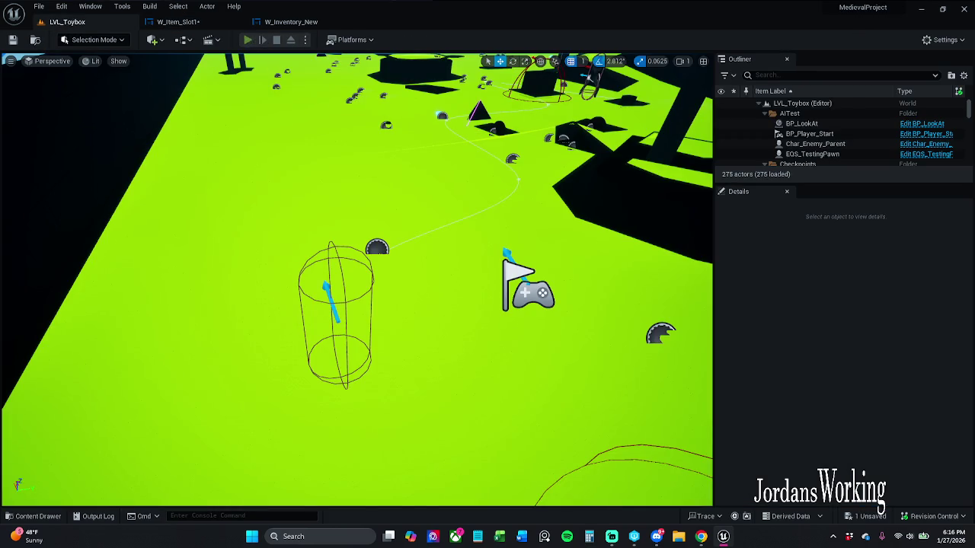
# Play-test LVL_Toybox, equip the helmet from the inventory, then save W_Item_Slot1.
pyautogui.click(248, 40)
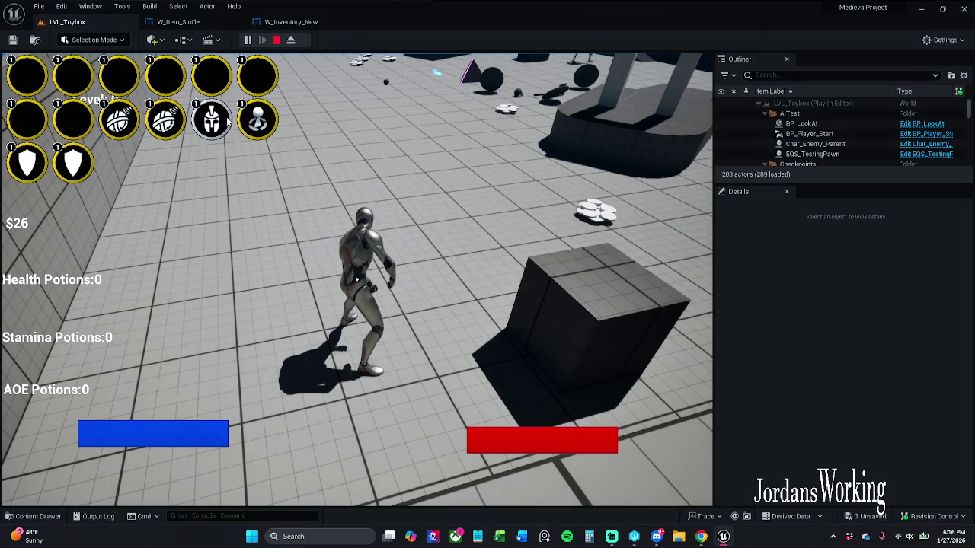
pyautogui.click(233, 120)
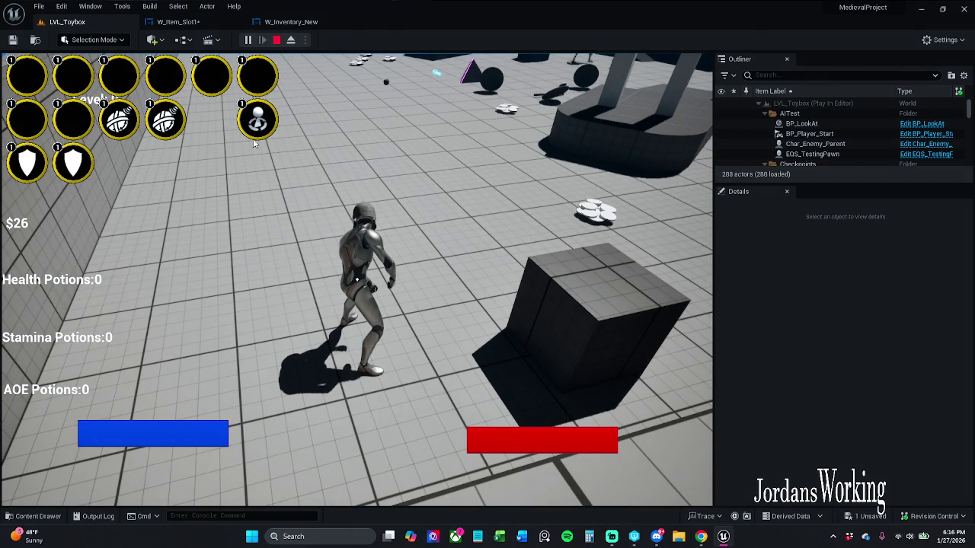
pyautogui.click(276, 40)
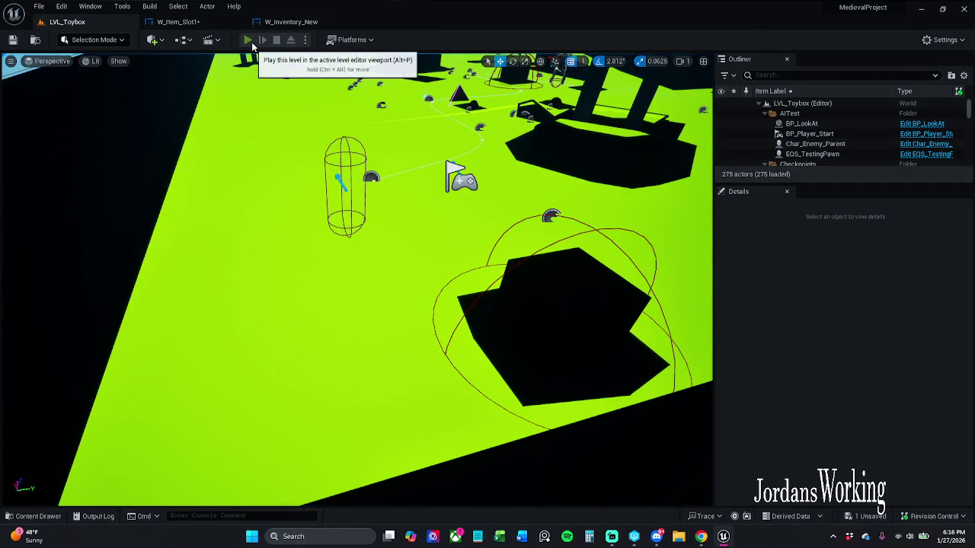
pyautogui.click(252, 44)
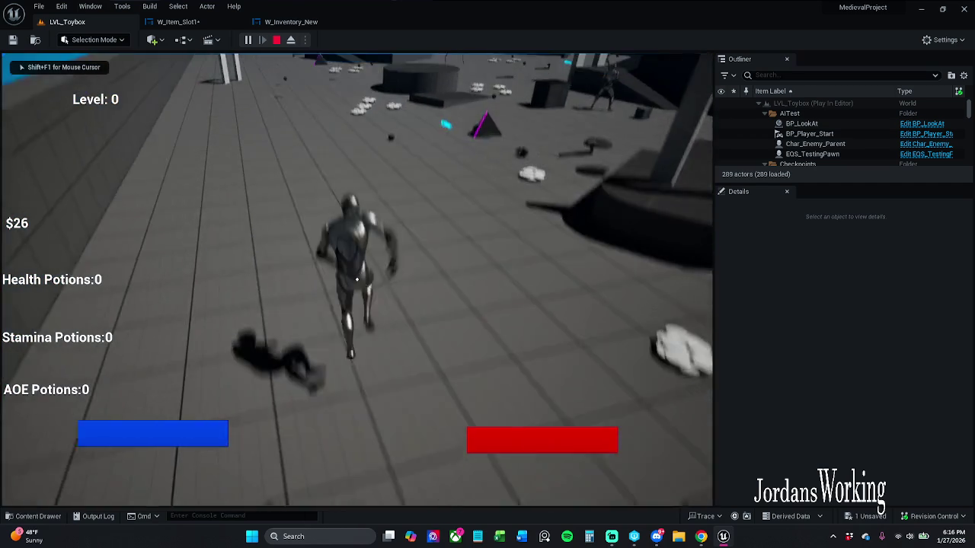
pyautogui.press('i')
pyautogui.click(197, 126)
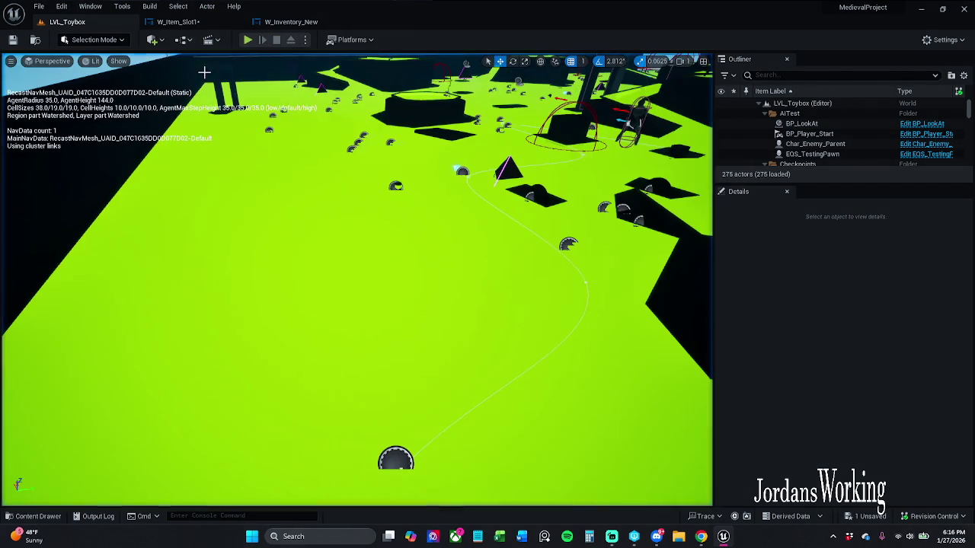
pyautogui.click(178, 22)
pyautogui.hotkey('ctrl', 's')
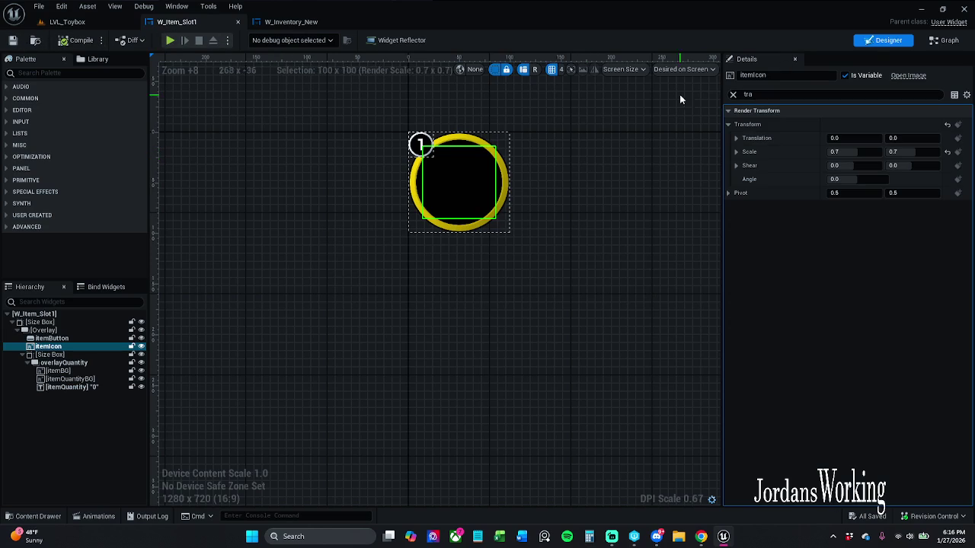
# Play-test LVL_Toybox again, then stop and view W_Inventory_New's event graph.
pyautogui.click(67, 21)
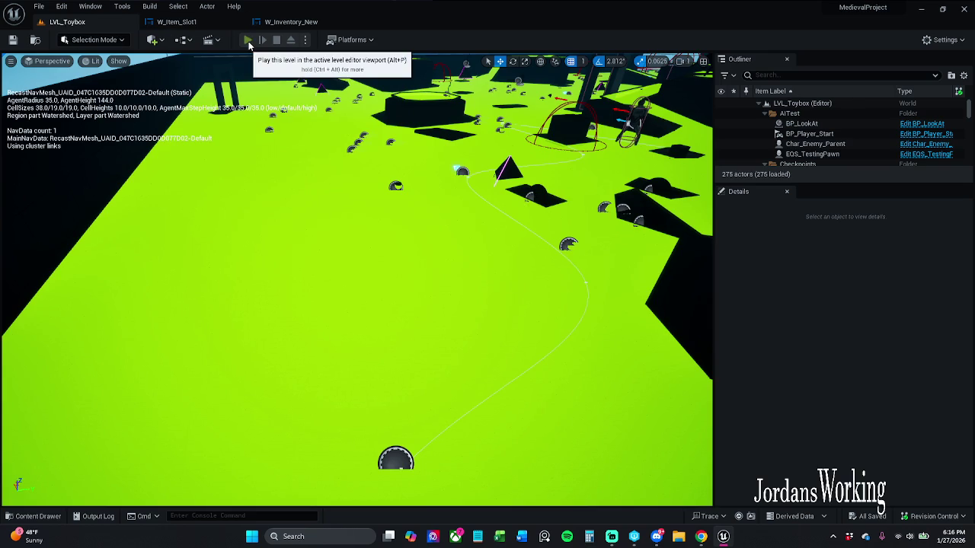
pyautogui.click(248, 43)
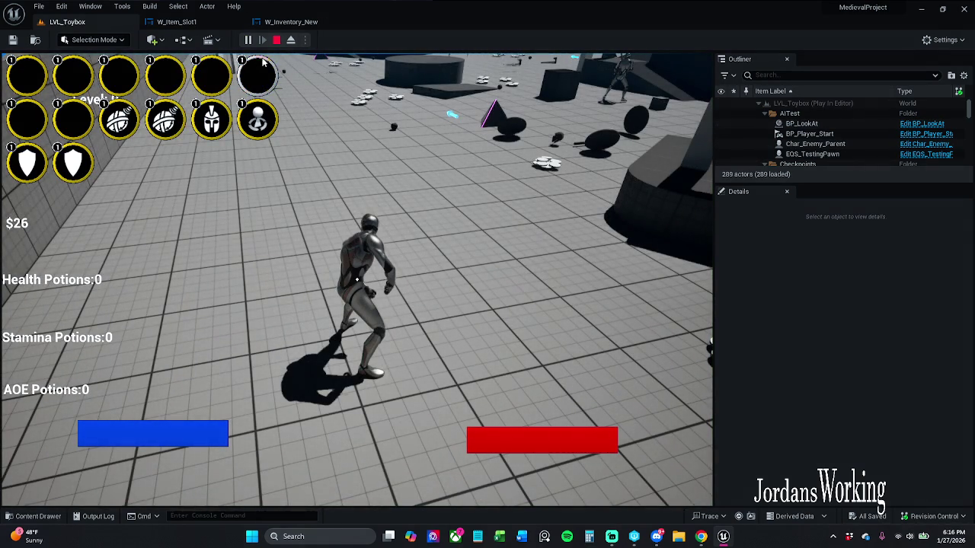
pyautogui.click(276, 40)
pyautogui.click(291, 21)
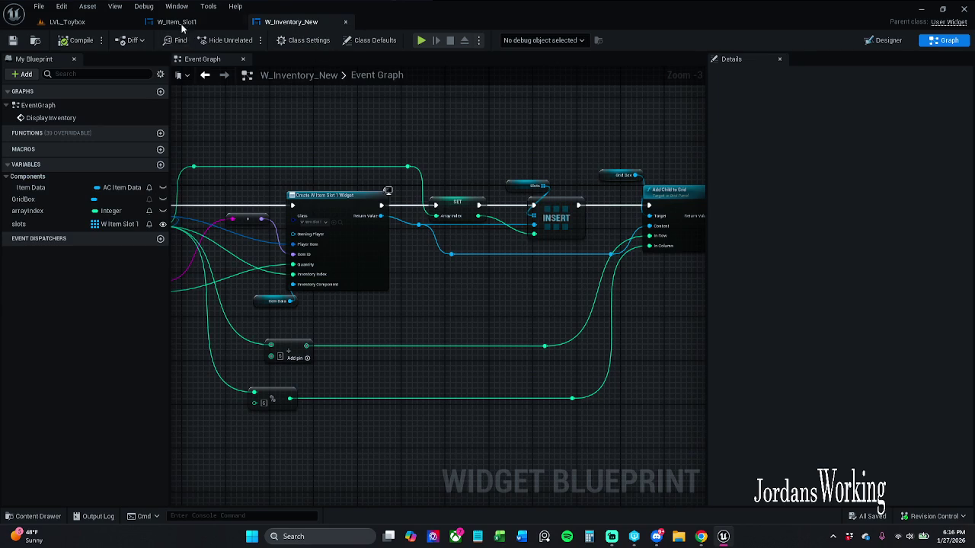
# Set W_Item_Slot1's itemIcon render scale to 0.6 by 0.6.
pyautogui.click(177, 22)
pyautogui.click(855, 155)
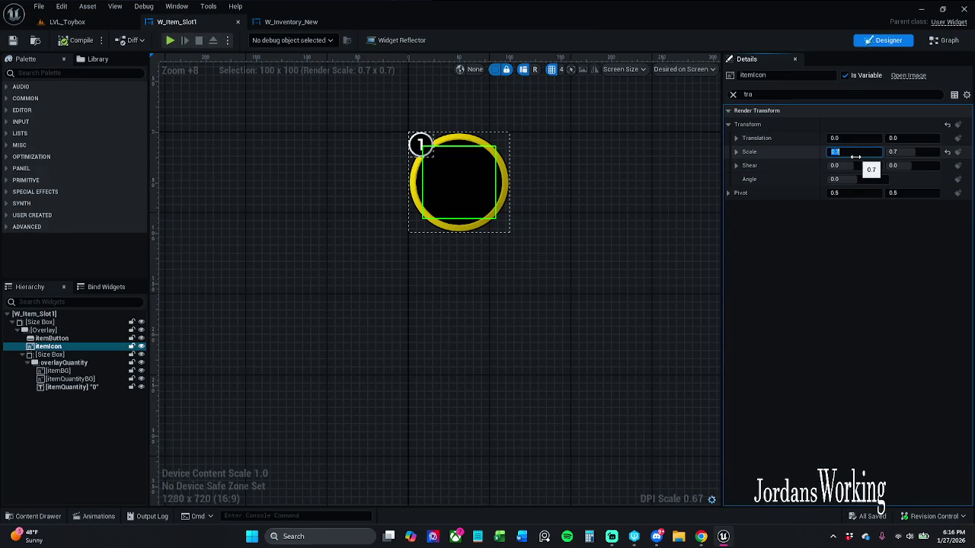
pyautogui.press('Return')
pyautogui.press('Tab')
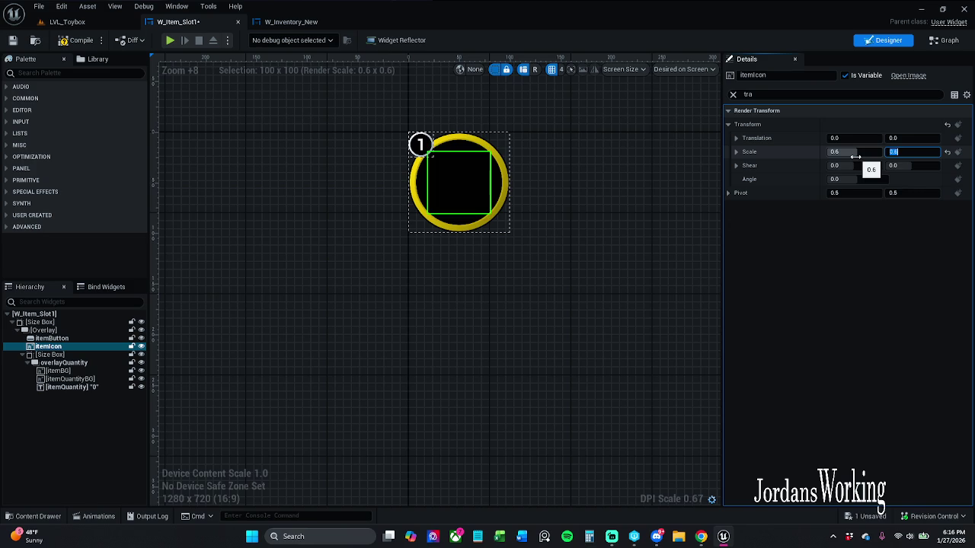
pyautogui.click(67, 22)
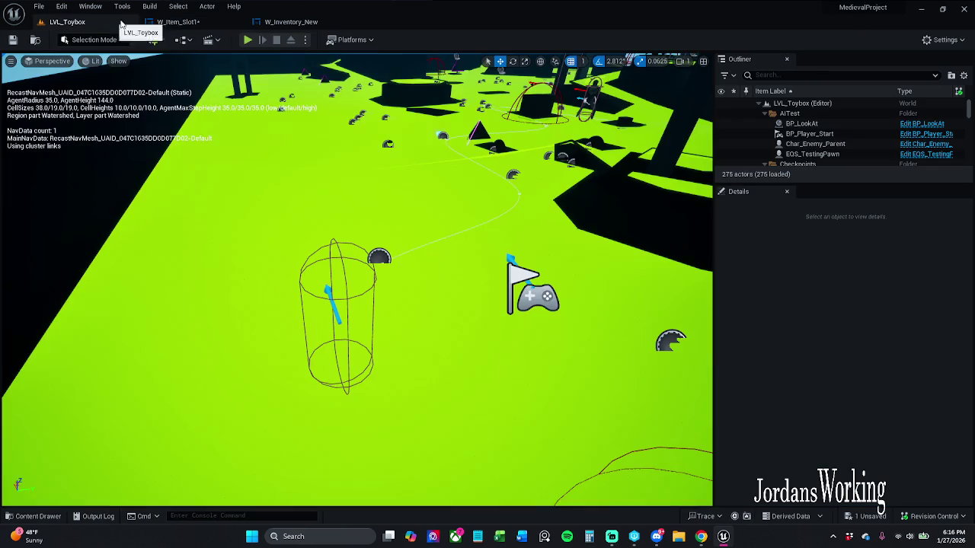
# Play-test the level, use the helmet item from the inventory, then stop.
pyautogui.click(254, 40)
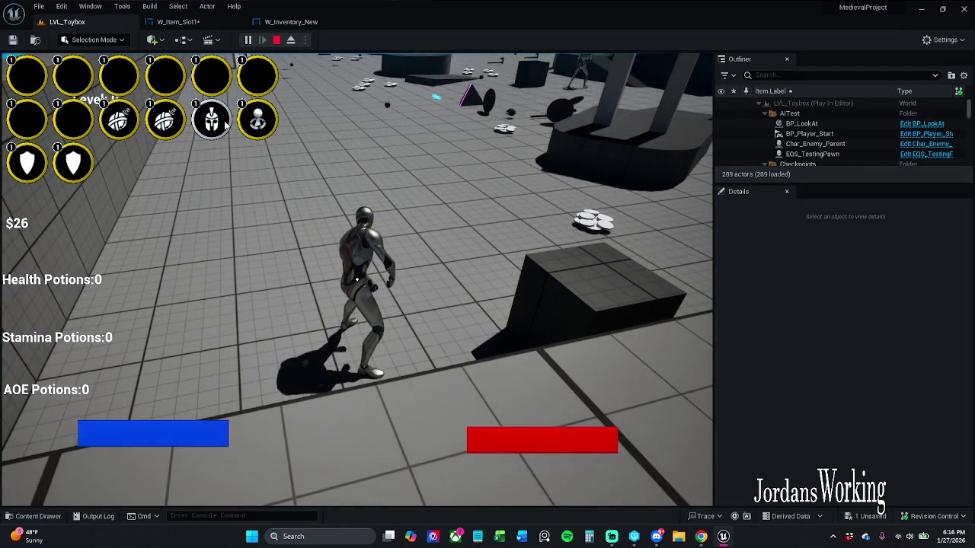
pyautogui.click(225, 122)
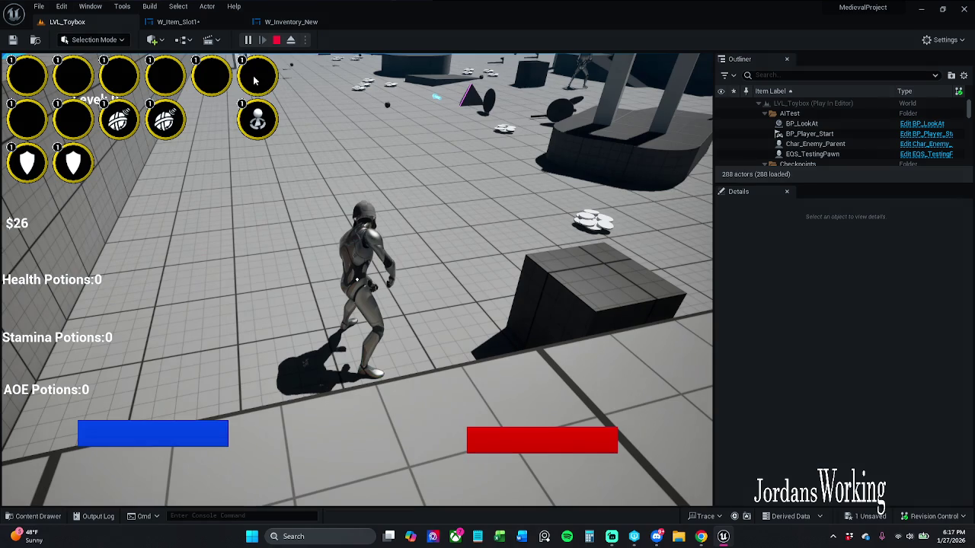
pyautogui.click(276, 40)
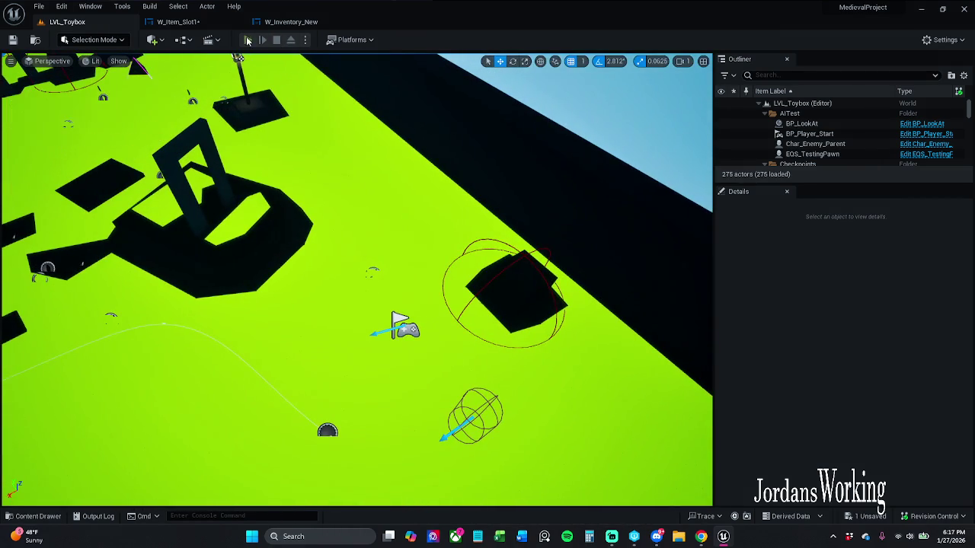
# Play again, collect coins and a potion, and view the inventory grid's smaller icons.
pyautogui.click(247, 41)
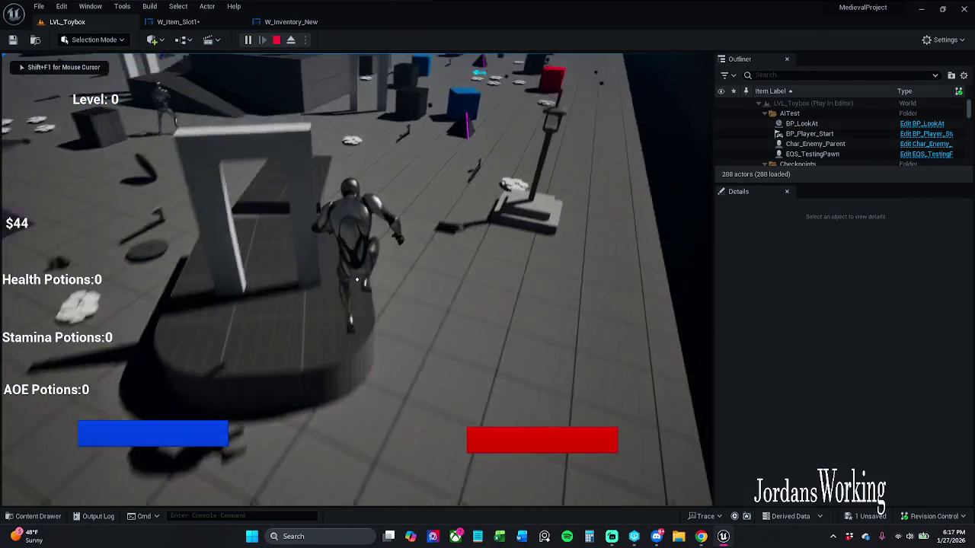
pyautogui.press('space')
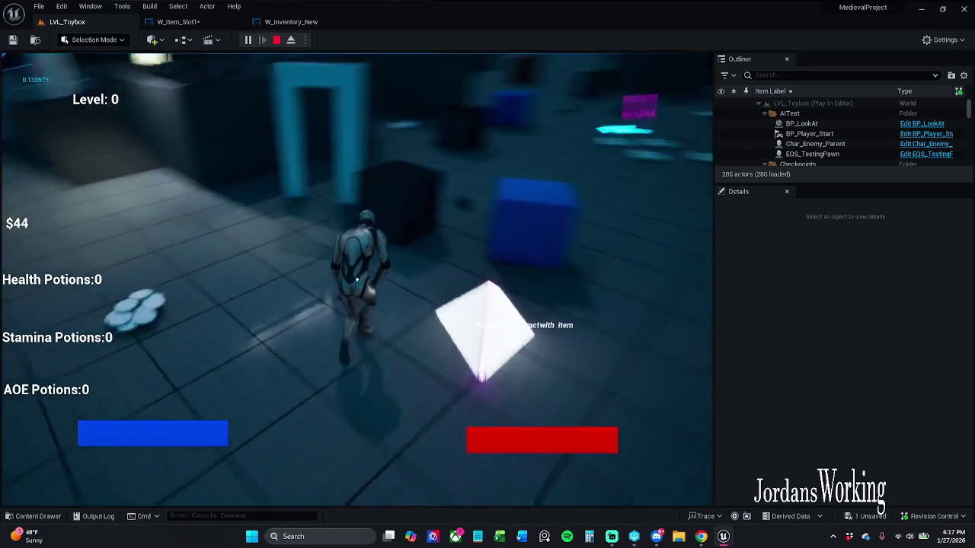
pyautogui.press('w')
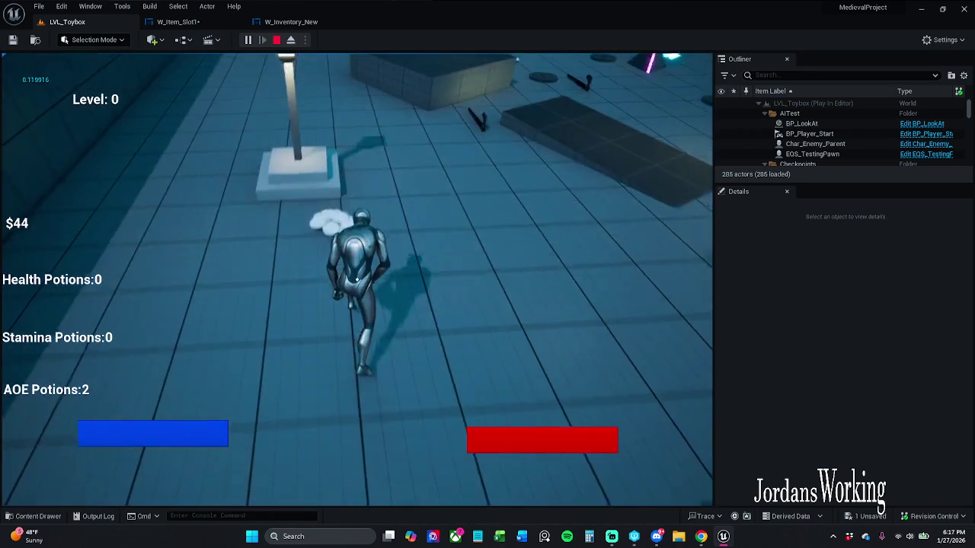
pyautogui.press('w')
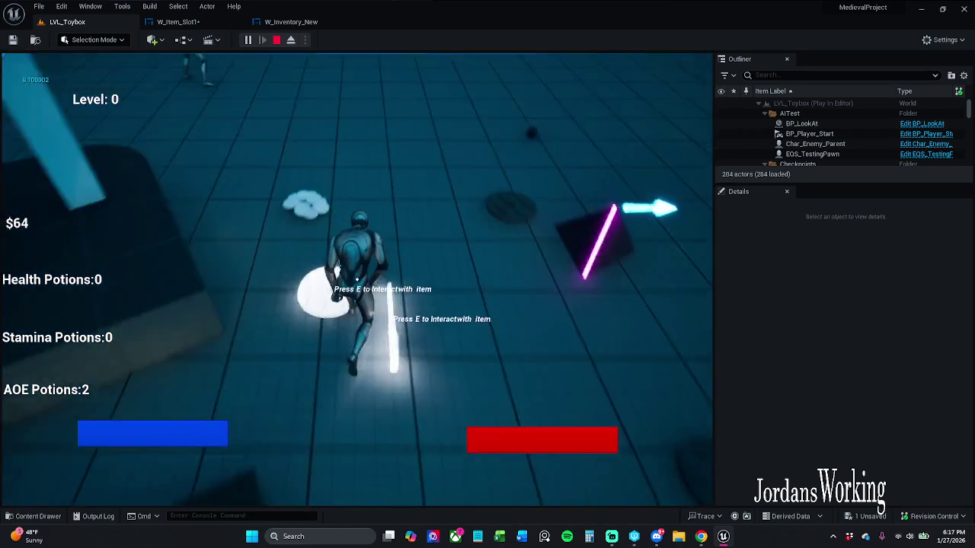
pyautogui.press('w')
pyautogui.press('e')
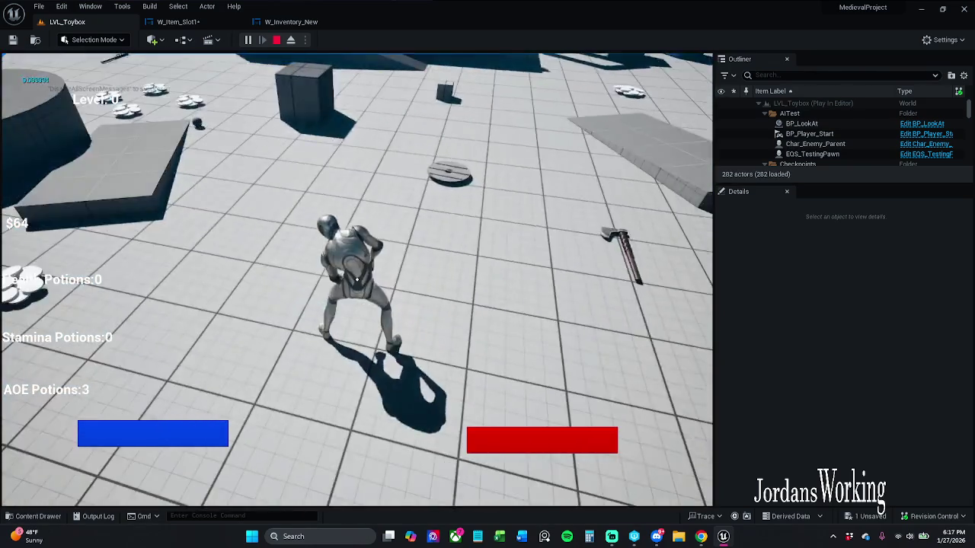
pyautogui.press('w')
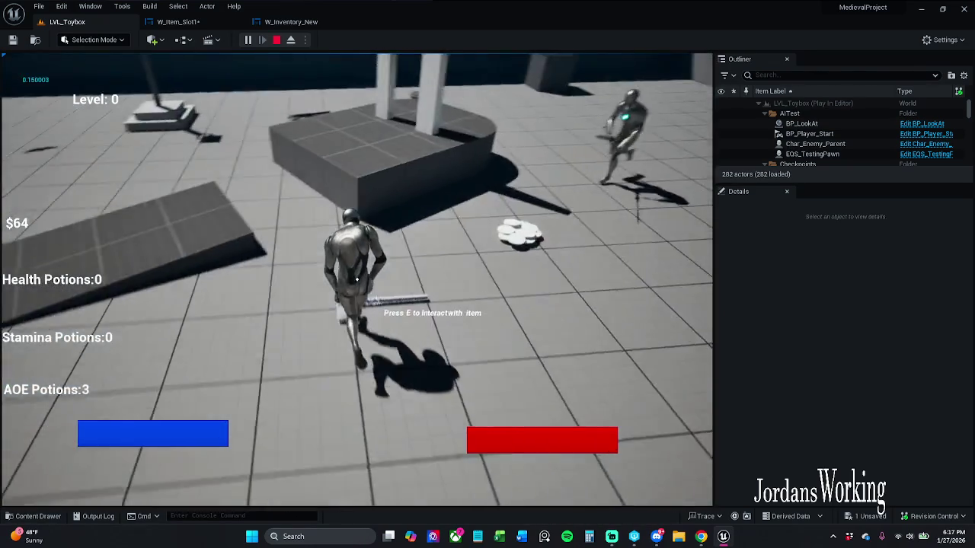
pyautogui.press('w')
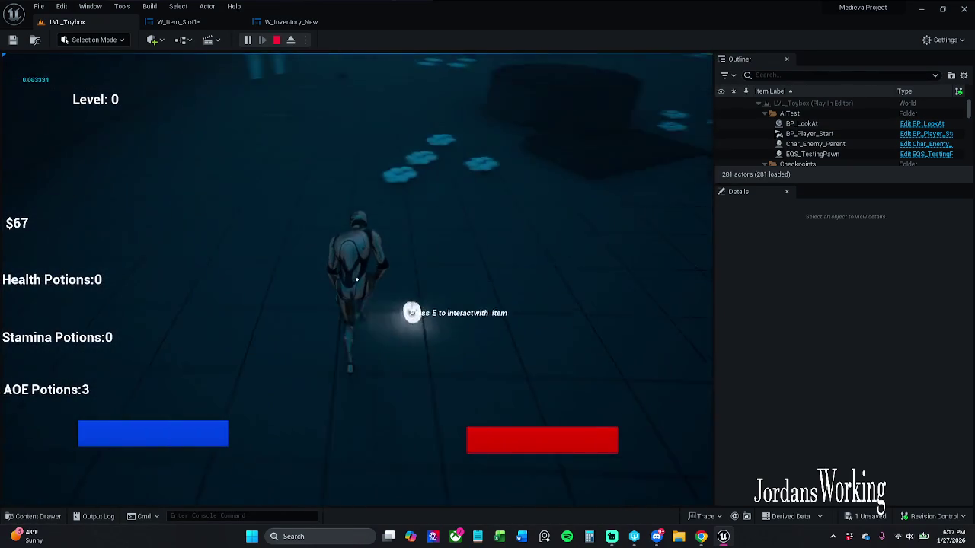
pyautogui.press('w')
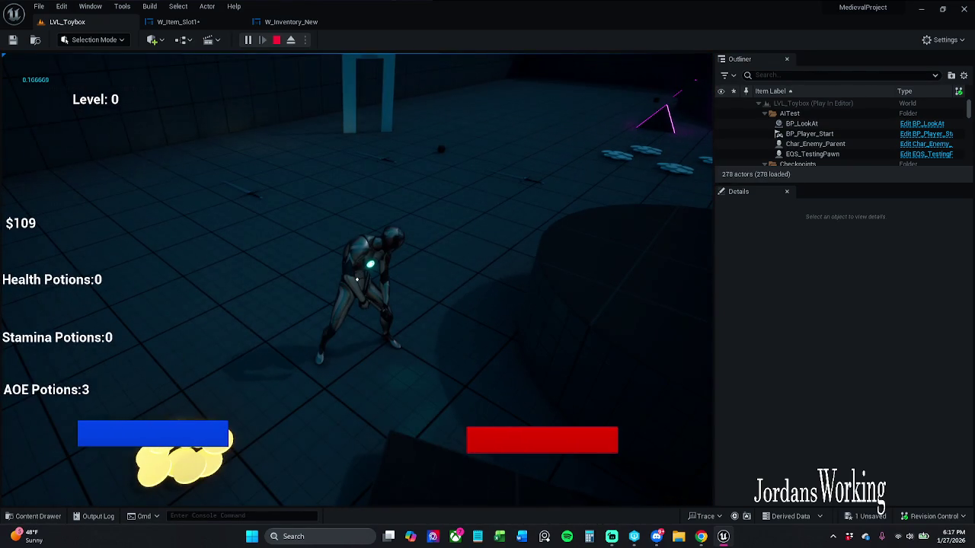
pyautogui.press('i')
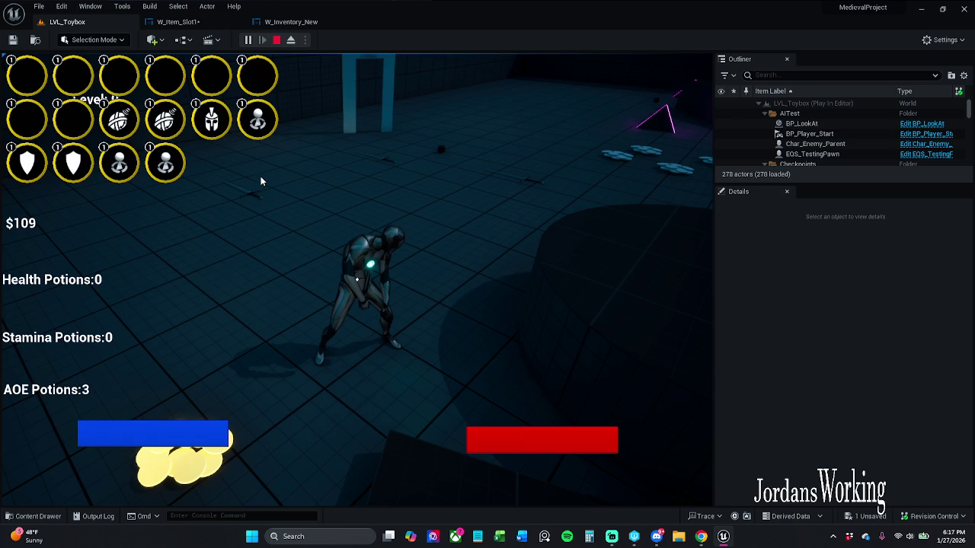
# Stop, Save All edited widgets, run one more test, and open the Content Browser.
pyautogui.click(277, 41)
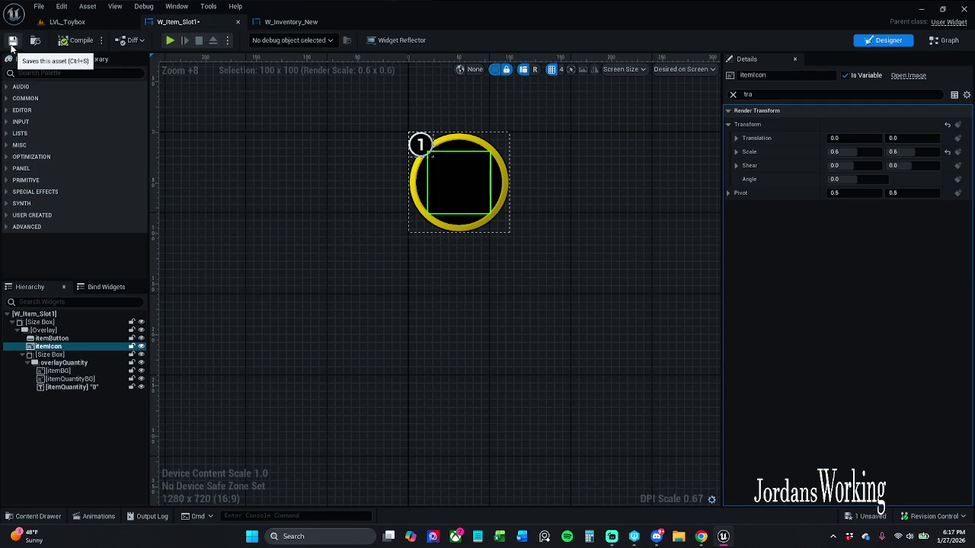
pyautogui.click(12, 40)
pyautogui.click(311, 23)
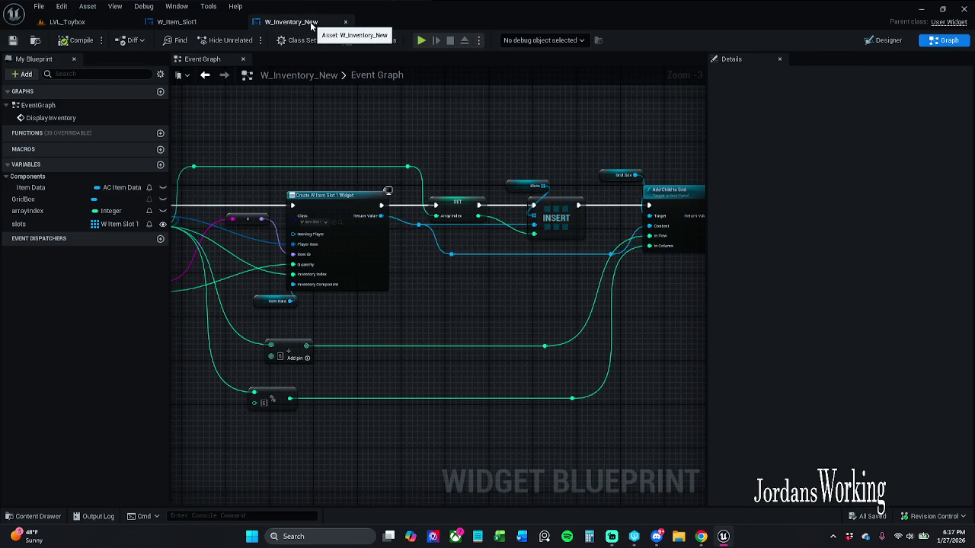
pyautogui.click(102, 27)
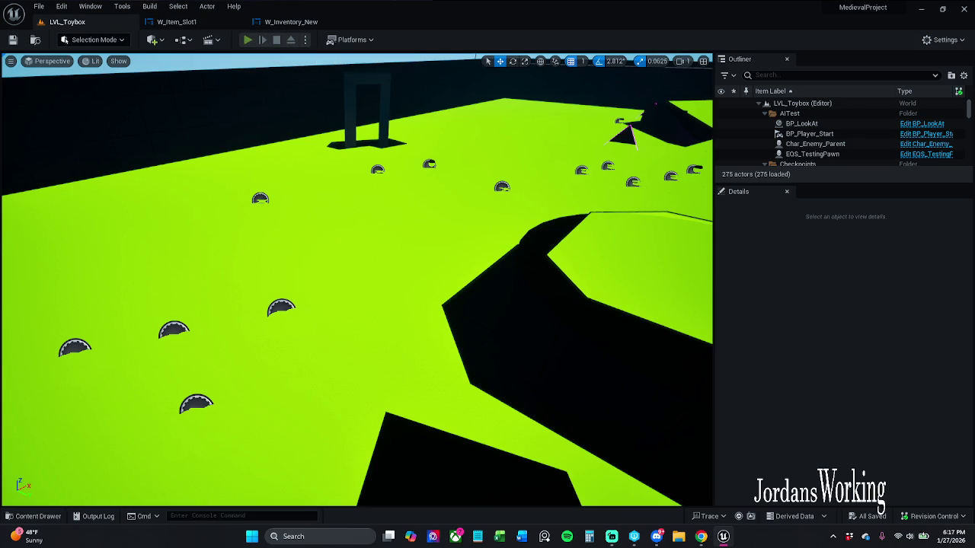
pyautogui.click(247, 40)
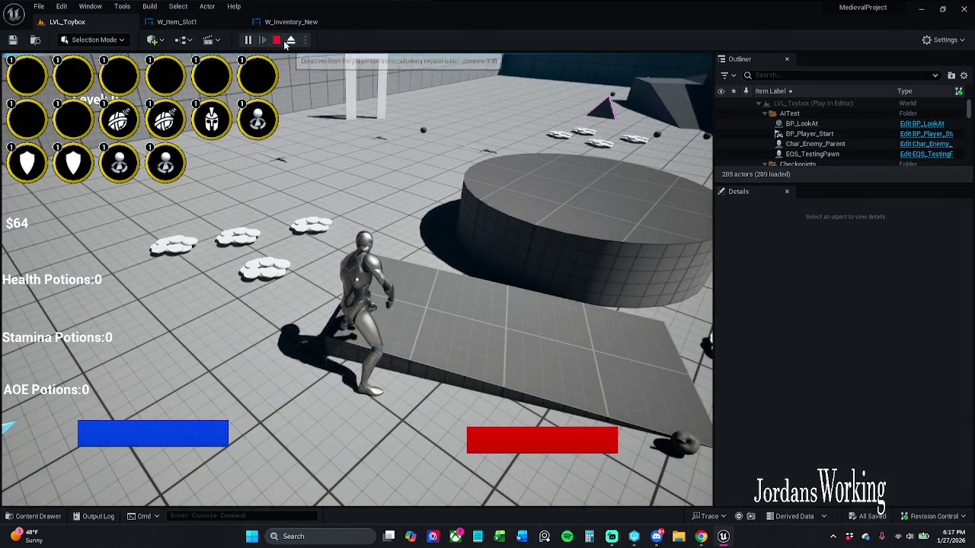
pyautogui.click(277, 40)
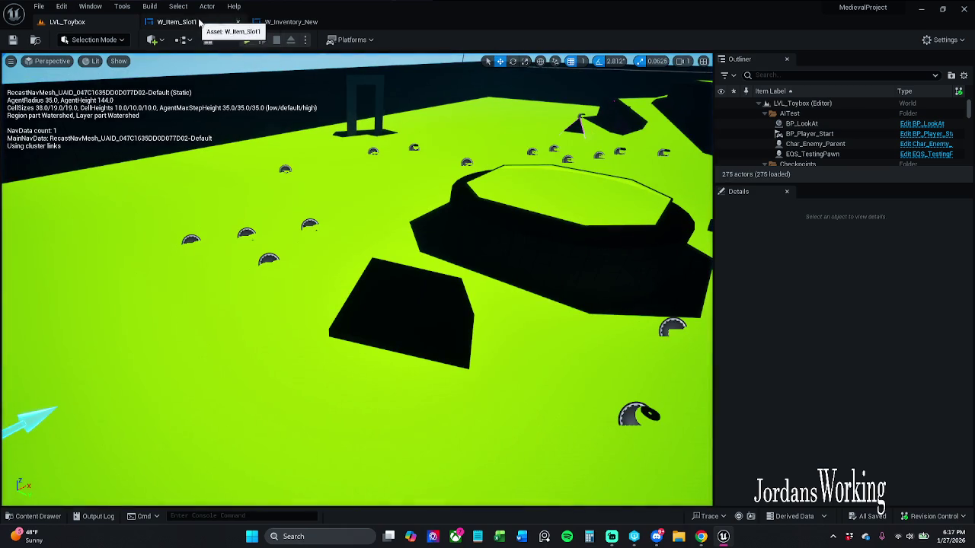
pyautogui.click(52, 515)
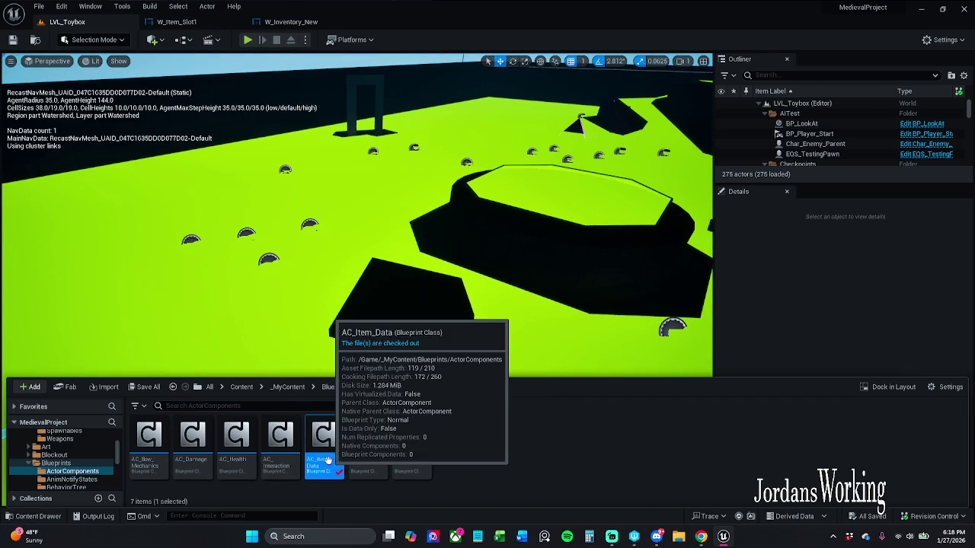
# Open AC_Item_Data and inspect its Item Slots variable.
pyautogui.doubleClick(323, 436)
pyautogui.scroll(-5, 579, 338)
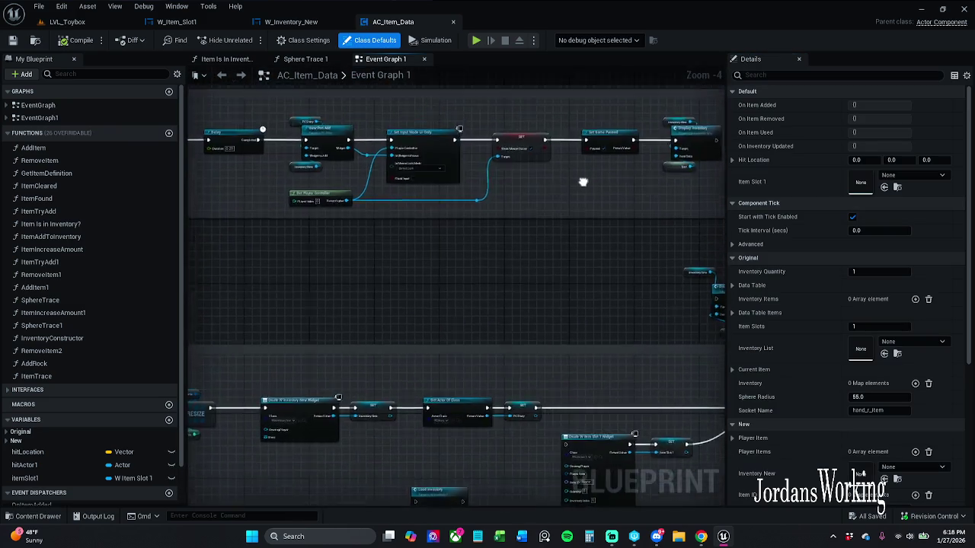
pyautogui.scroll(5, 367, 256)
pyautogui.click(392, 278)
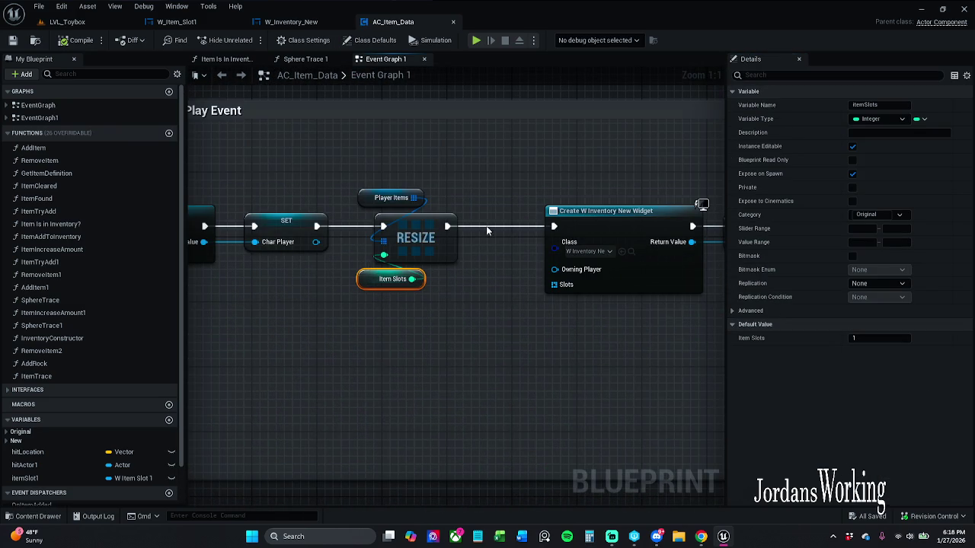
pyautogui.scroll(-4, 495, 255)
pyautogui.moveTo(512, 236); pyautogui.dragTo(466, 225)
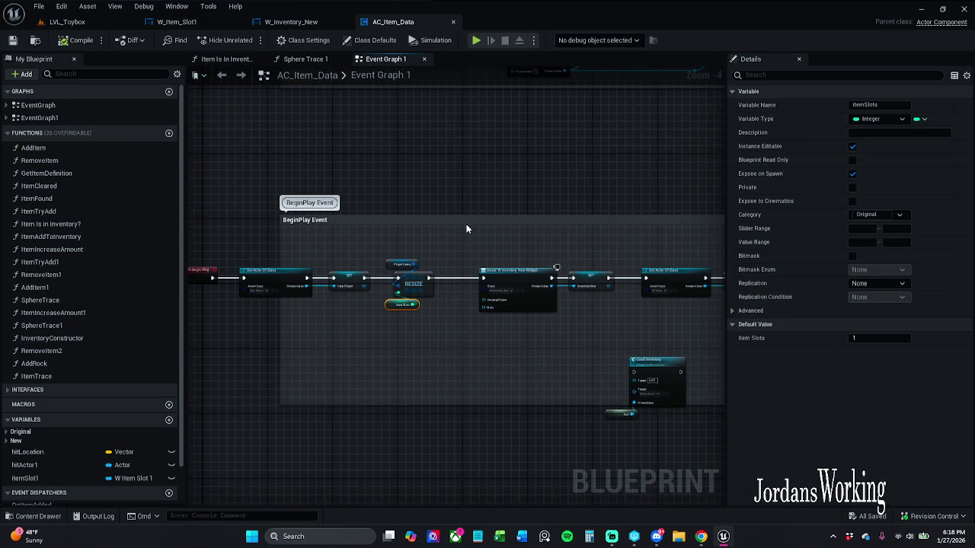
# In InventoryConstructor, set the InventorySize default to 17 and save the blueprint.
pyautogui.doubleClick(78, 338)
pyautogui.click(495, 338)
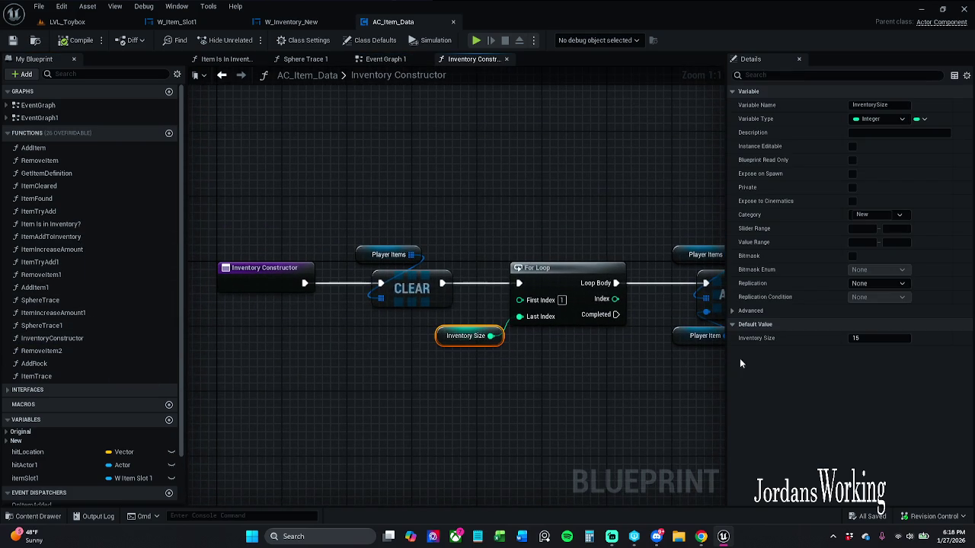
pyautogui.moveTo(635, 370); pyautogui.dragTo(595, 363)
pyautogui.click(886, 339)
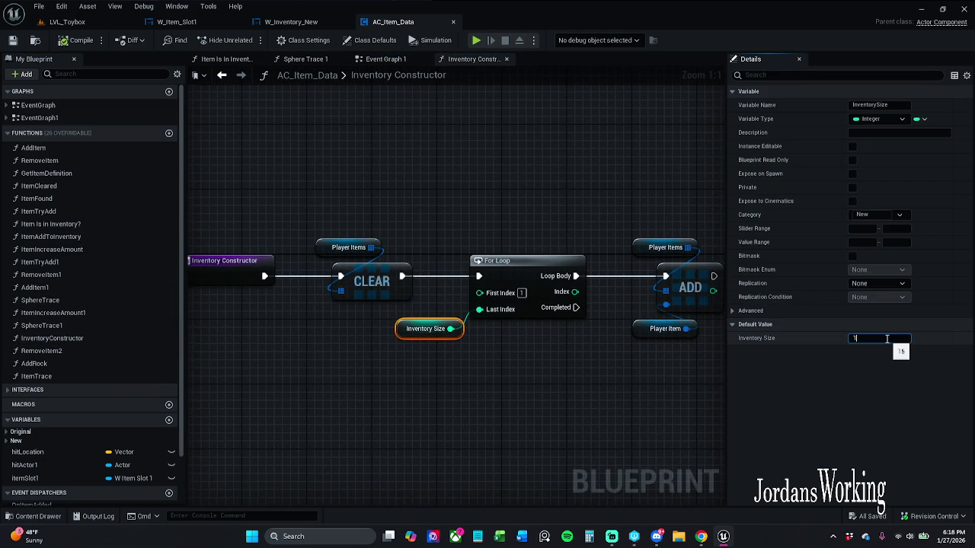
pyautogui.write('7')
pyautogui.press('Return')
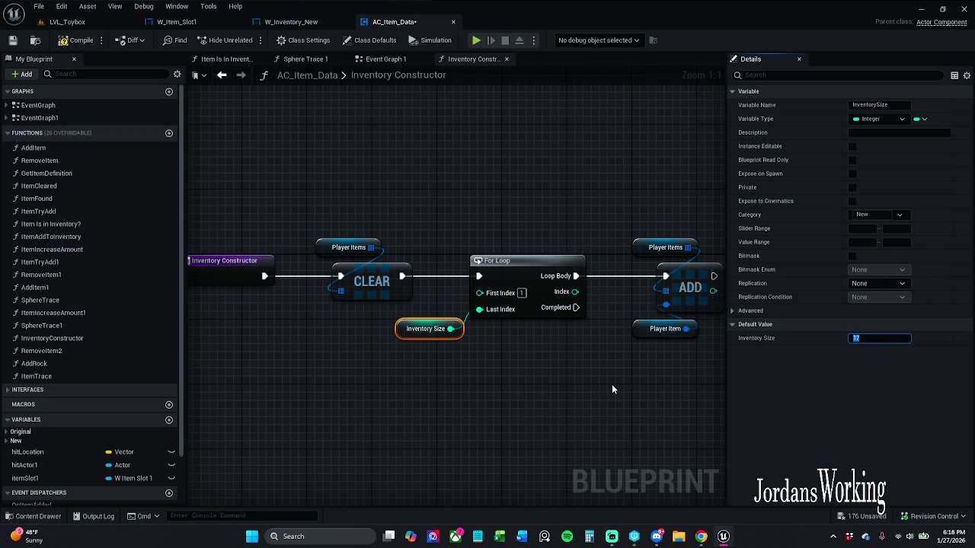
pyautogui.click(14, 41)
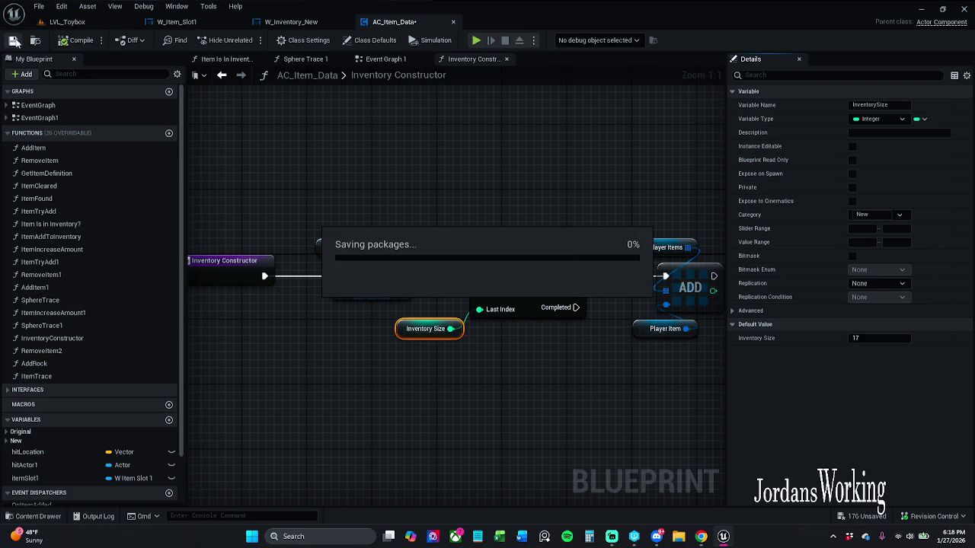
pyautogui.click(82, 24)
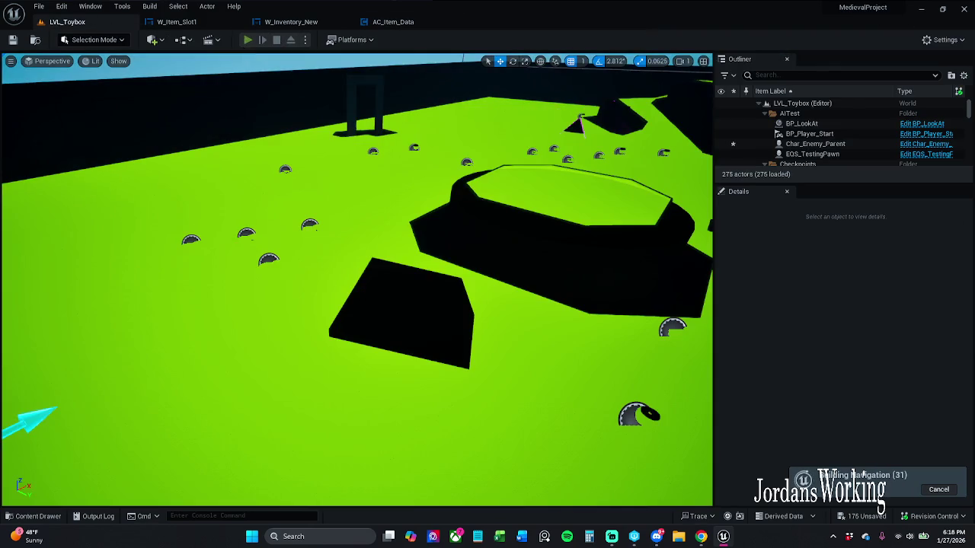
# Run a quick test of the bigger inventory, then switch to AC_Item_Data.
pyautogui.click(248, 39)
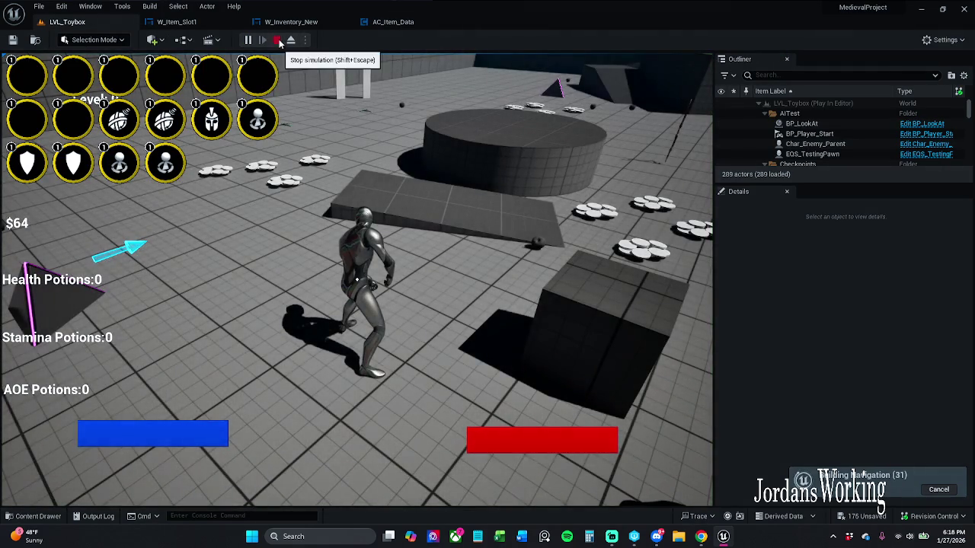
pyautogui.click(276, 39)
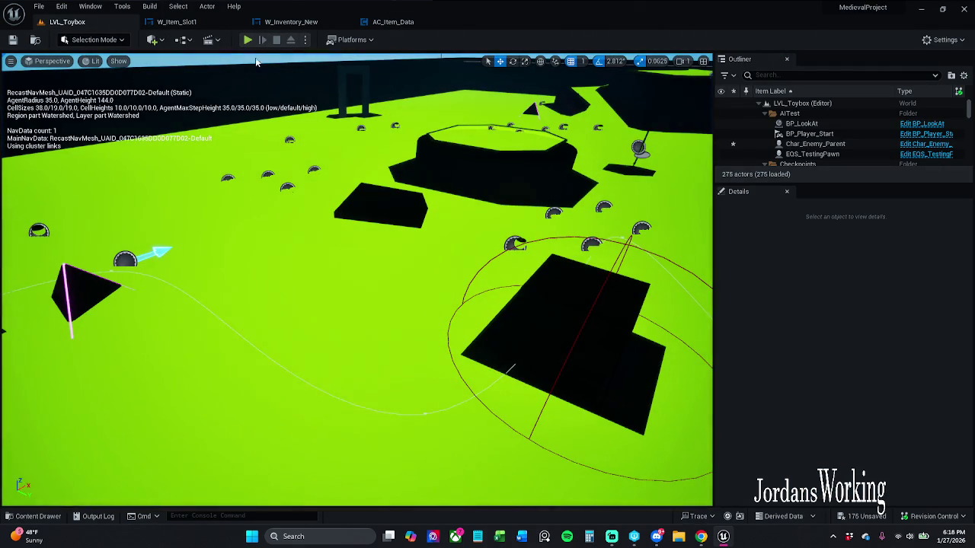
pyautogui.click(177, 21)
pyautogui.click(291, 21)
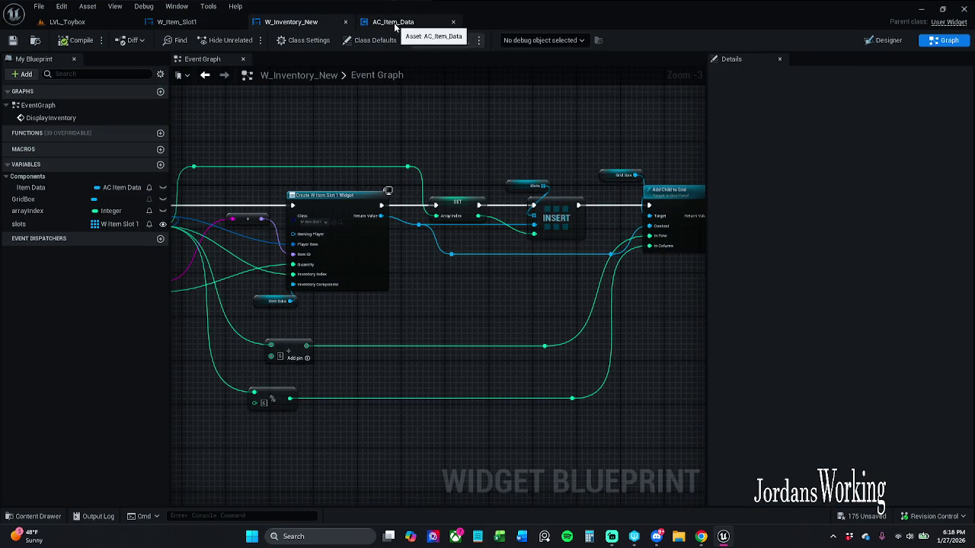
pyautogui.click(393, 21)
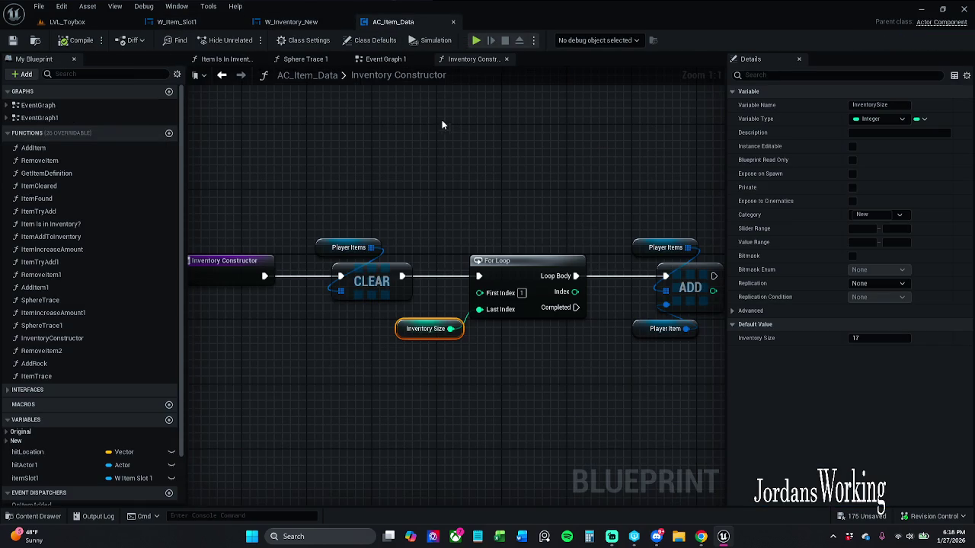
# Find references to Inventory Constructor, close Find Results, and view Event Graph 1's BeginPlay chain.
pyautogui.click(230, 266)
pyautogui.rightClick(230, 266)
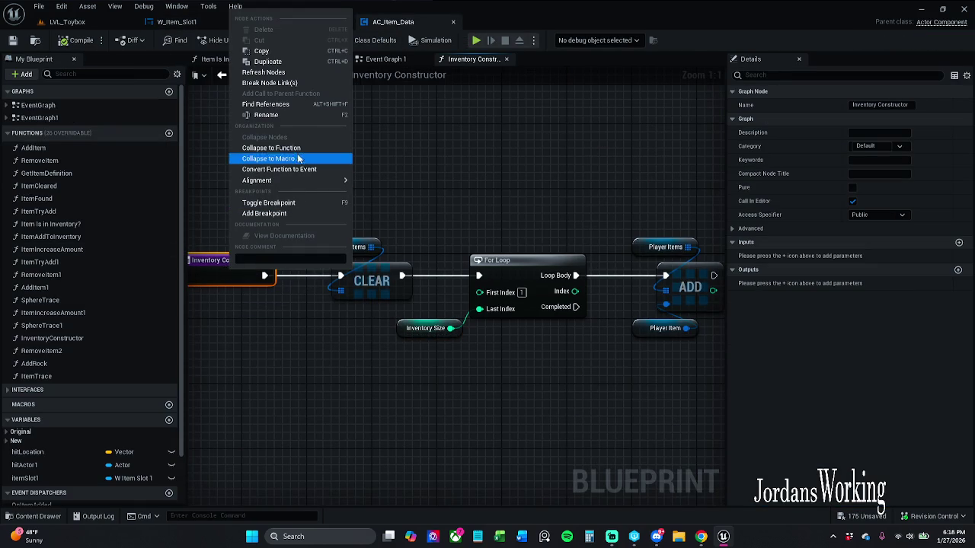
pyautogui.click(285, 104)
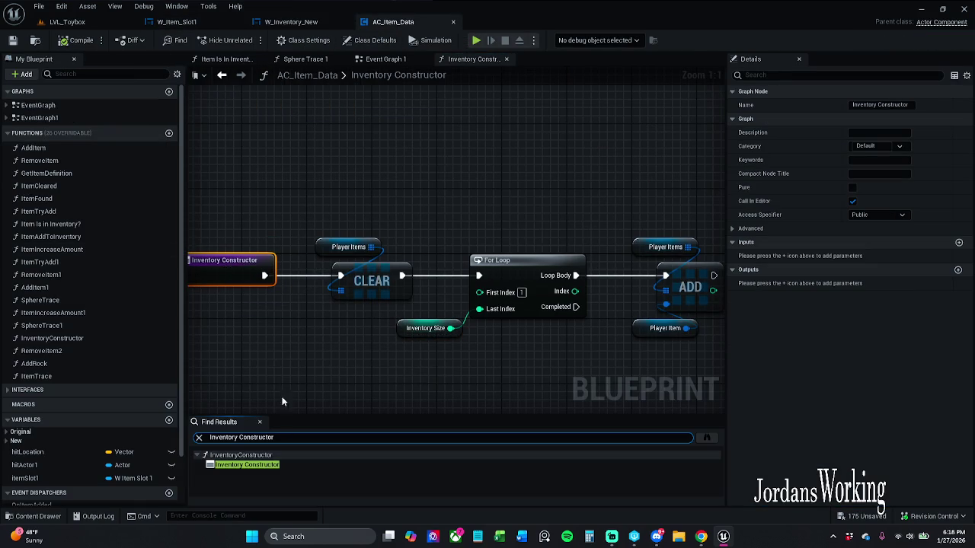
pyautogui.click(279, 465)
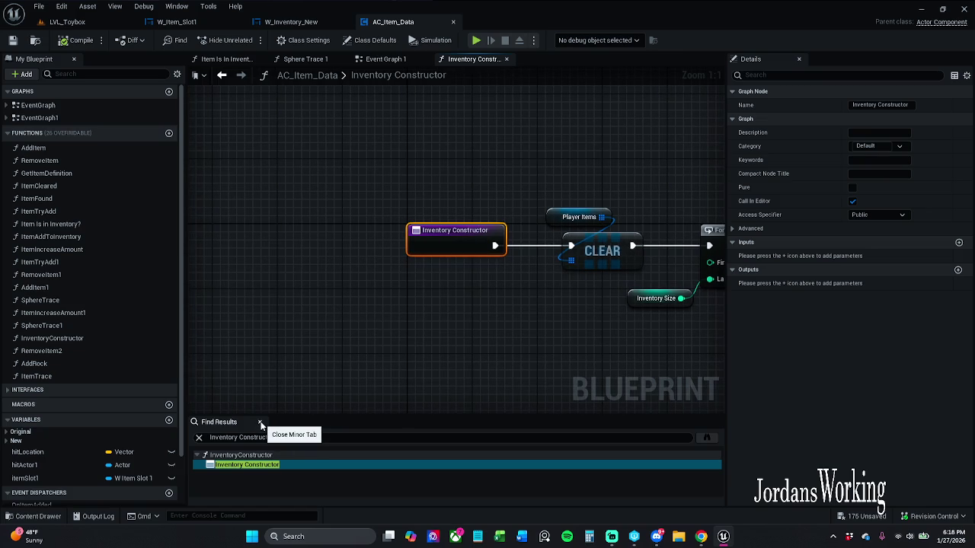
pyautogui.click(261, 424)
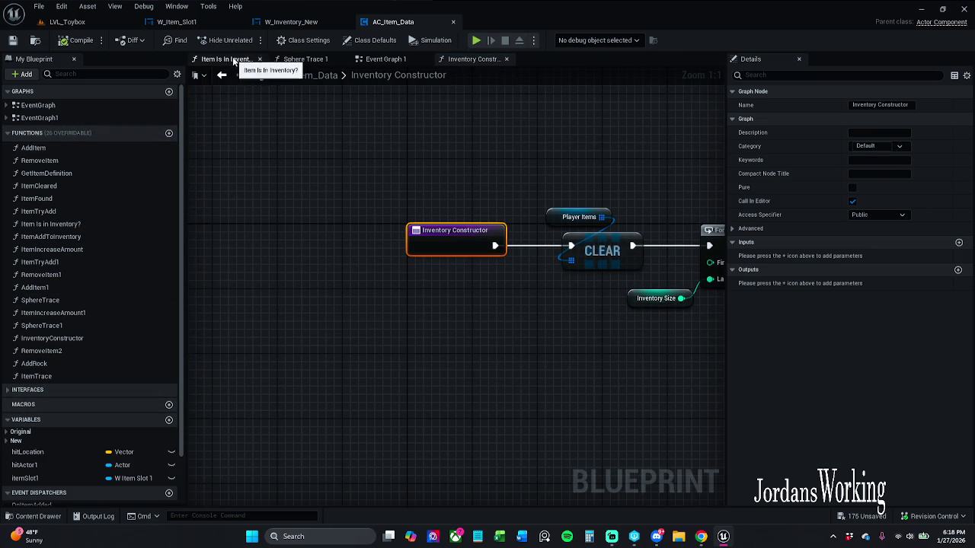
pyautogui.click(385, 59)
pyautogui.scroll(1, 402, 204)
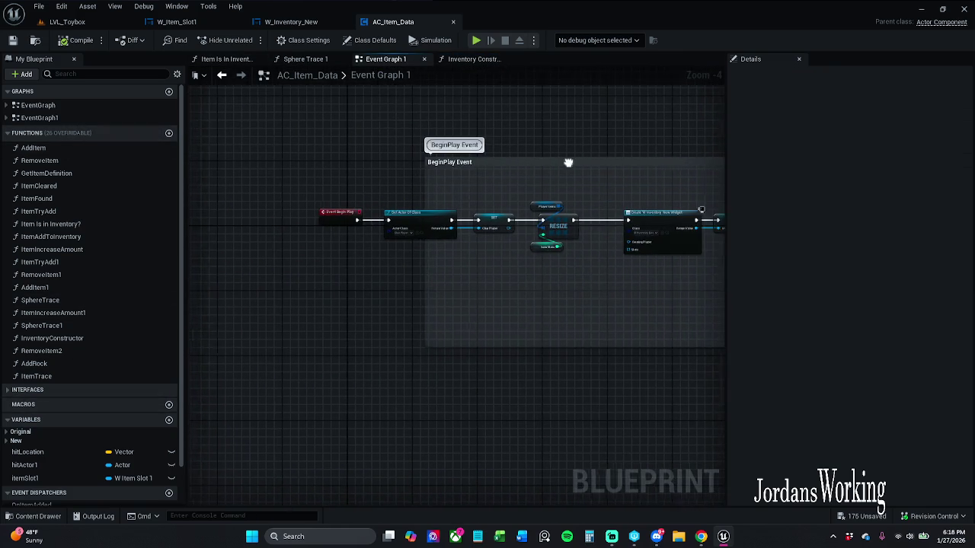
# Delete the Player Items, RESIZE and Item Slots nodes from the BeginPlay chain.
pyautogui.scroll(2, 538, 204)
pyautogui.click(561, 281)
pyautogui.moveTo(562, 312)
pyautogui.mouseDown()
pyautogui.moveTo(405, 320)
pyautogui.moveTo(476, 303)
pyautogui.moveTo(396, 292)
pyautogui.moveTo(571, 285)
pyautogui.mouseUp()
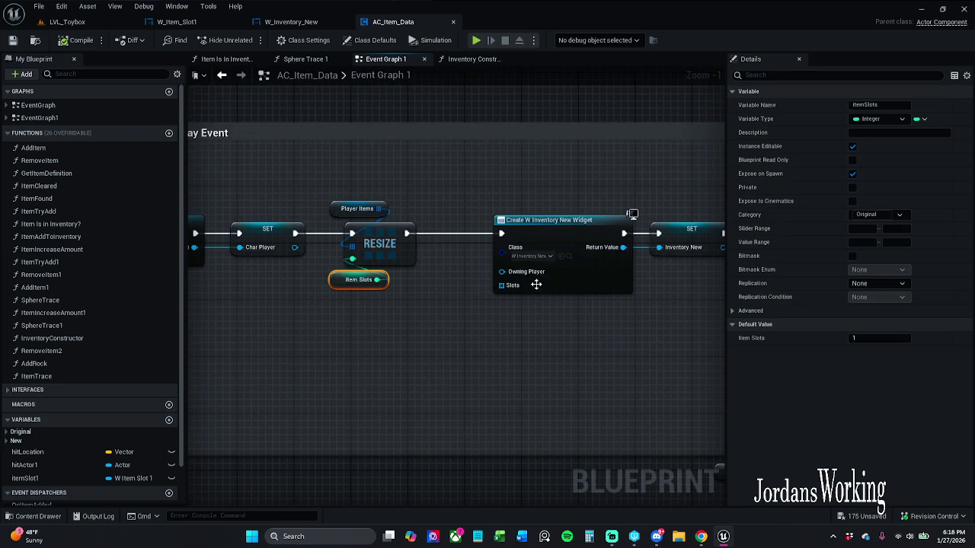
pyautogui.moveTo(405, 194); pyautogui.dragTo(303, 355)
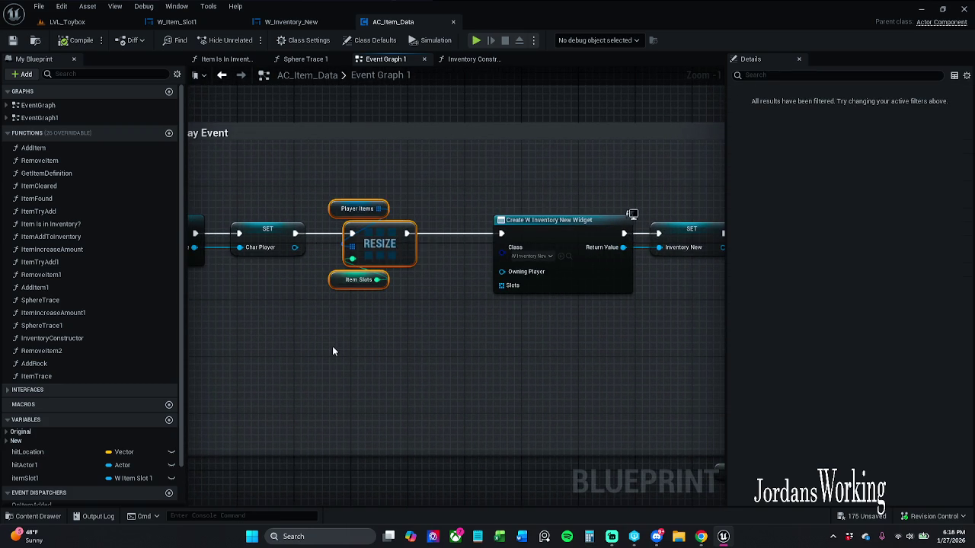
pyautogui.press('Delete')
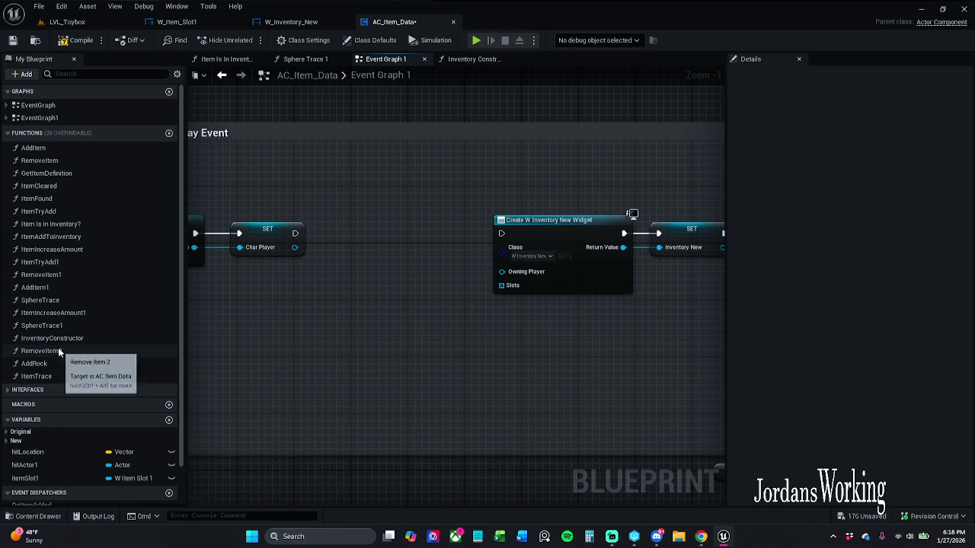
# Call Inventory Constructor after the SET node in BeginPlay and save AC_Item_Data.
pyautogui.click(57, 339)
pyautogui.moveTo(191, 338)
pyautogui.mouseDown()
pyautogui.moveTo(339, 244)
pyautogui.moveTo(393, 234)
pyautogui.moveTo(386, 228)
pyautogui.moveTo(501, 239)
pyautogui.mouseUp()
pyautogui.doubleClick(394, 220)
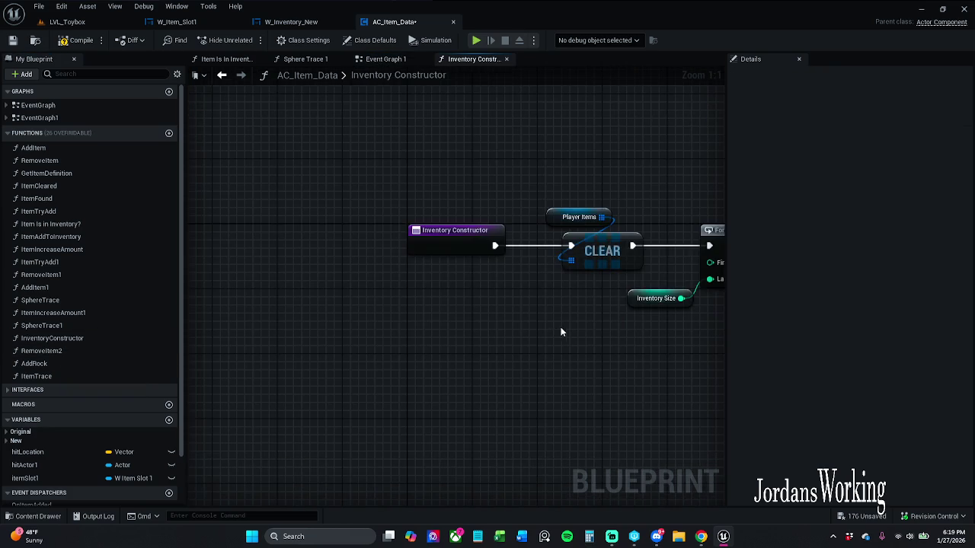
pyautogui.moveTo(458, 268); pyautogui.dragTo(458, 271)
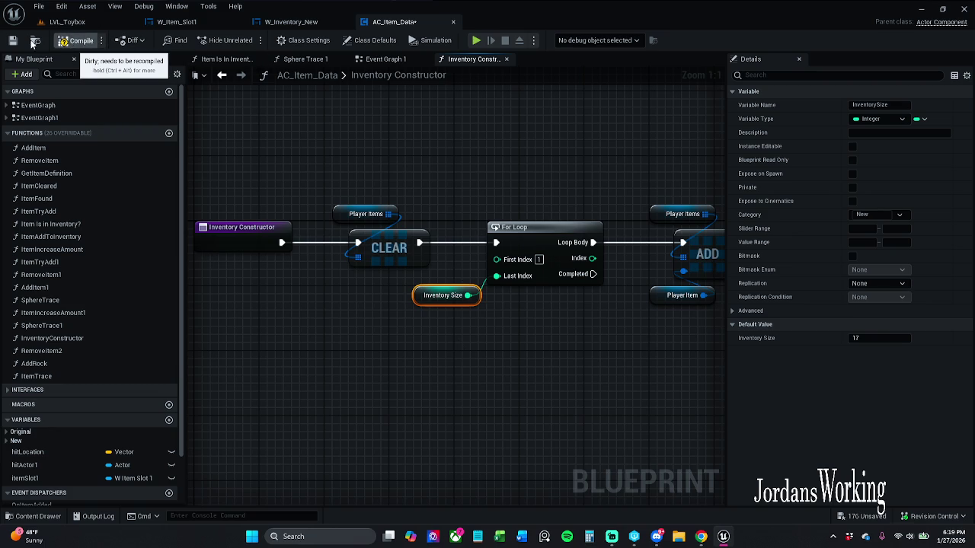
pyautogui.click(13, 41)
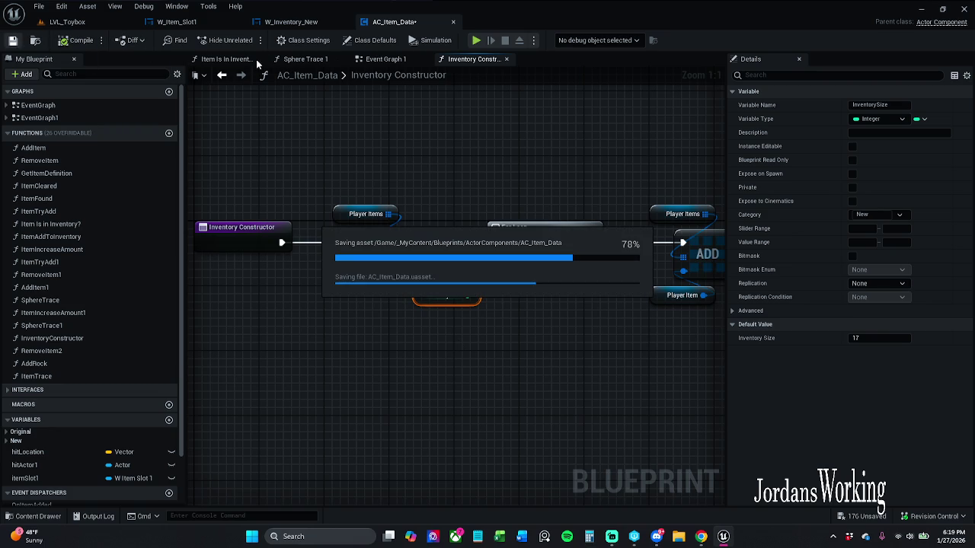
pyautogui.click(385, 58)
pyautogui.moveTo(445, 190); pyautogui.dragTo(498, 184)
pyautogui.click(88, 21)
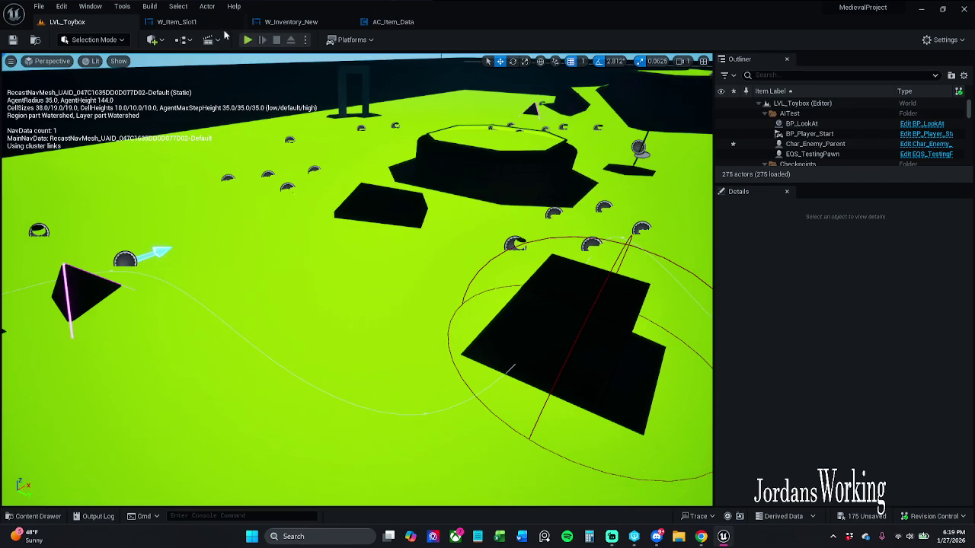
# After a test play, set Inventory Constructor's For Loop First Index to 0.
pyautogui.click(248, 40)
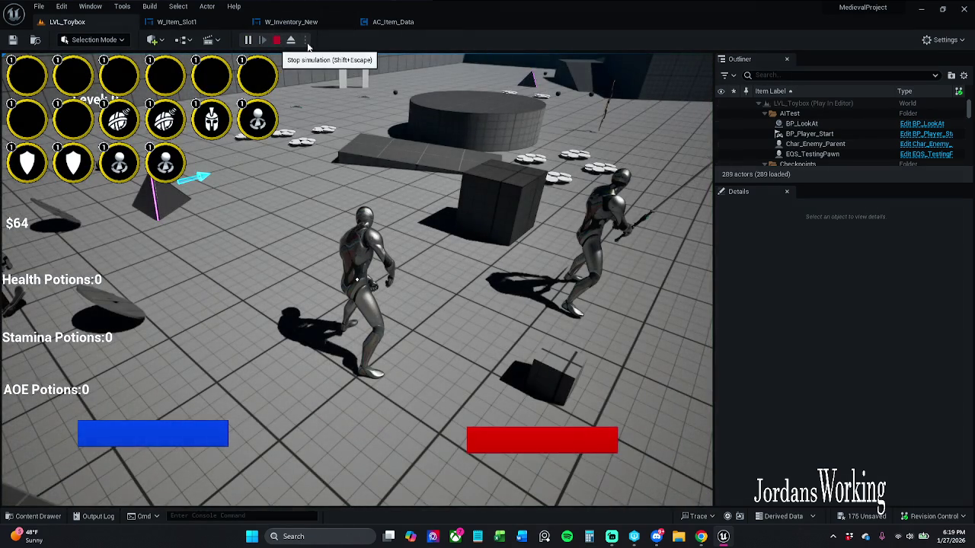
pyautogui.click(277, 40)
pyautogui.click(396, 22)
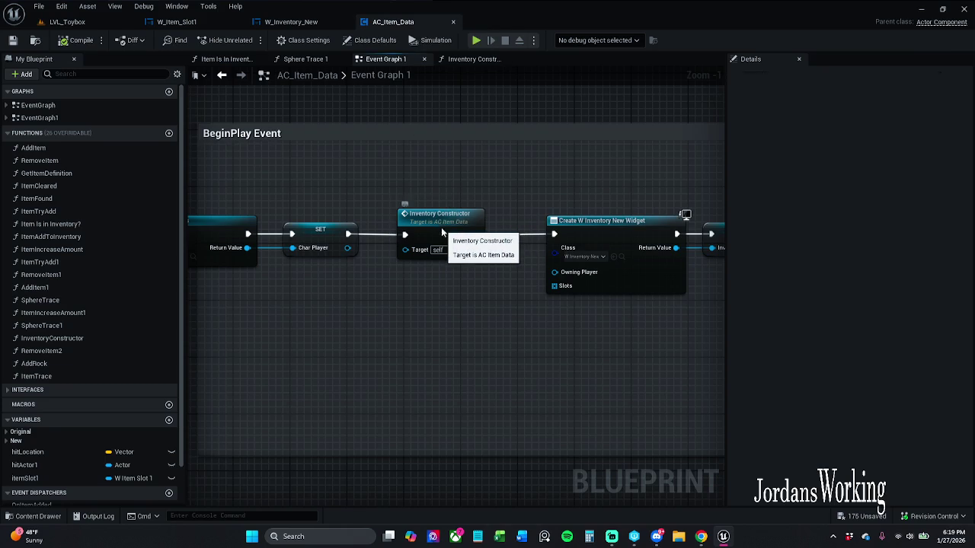
pyautogui.doubleClick(441, 227)
pyautogui.click(455, 300)
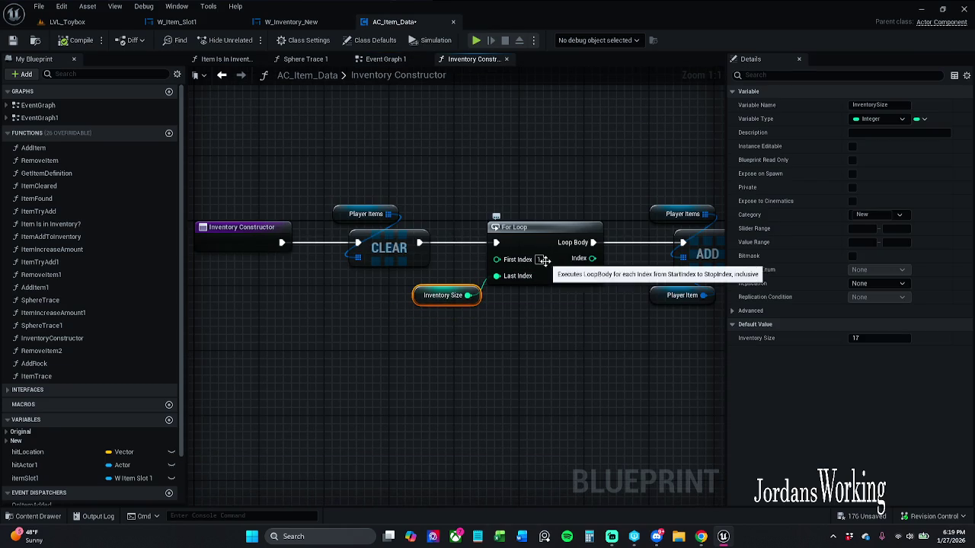
pyautogui.write('0')
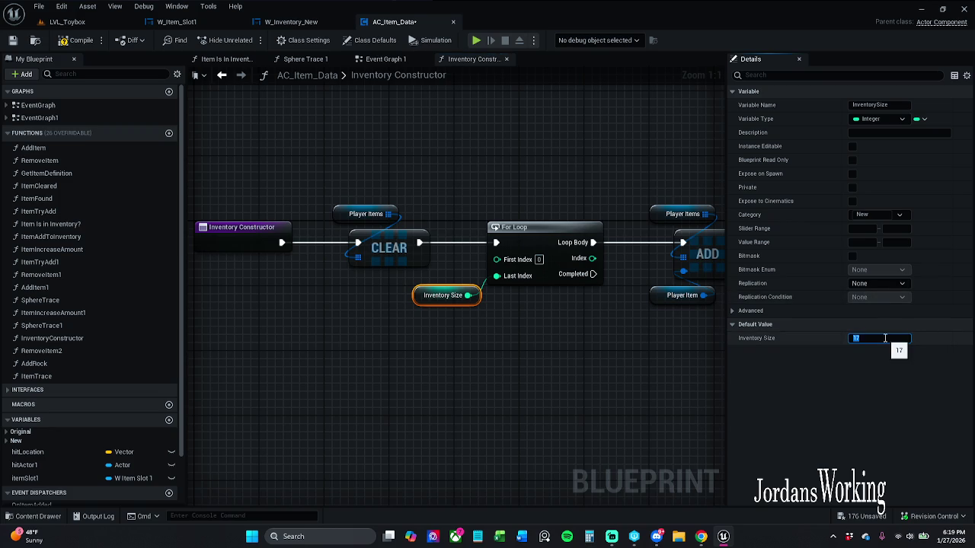
# Commit an InventorySize default of 24 and save AC_Item_Data.
pyautogui.press('Return')
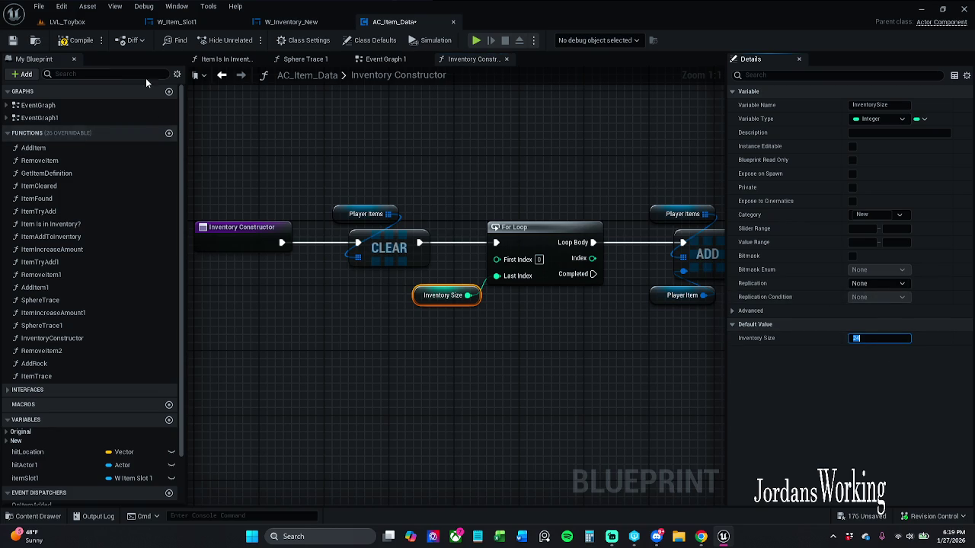
pyautogui.hotkey('ctrl', 's')
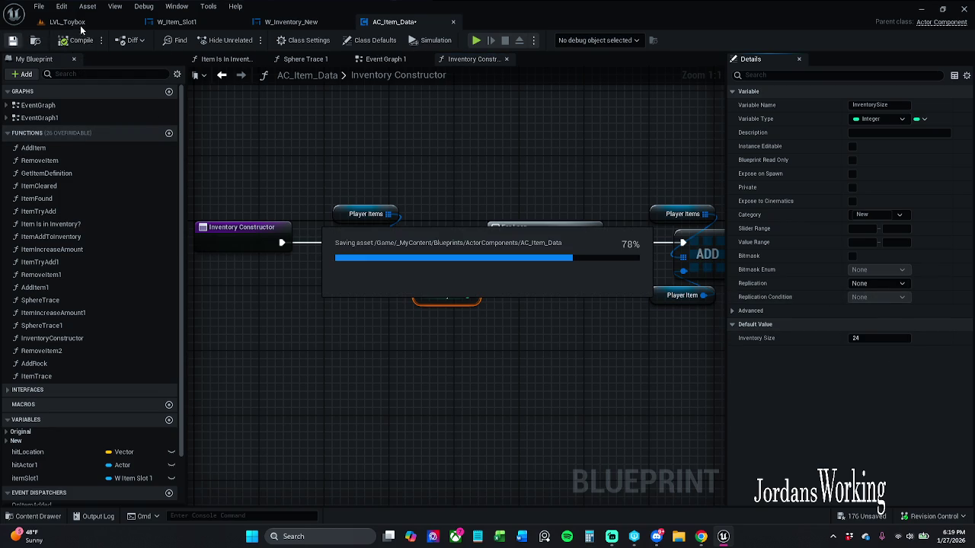
pyautogui.click(98, 23)
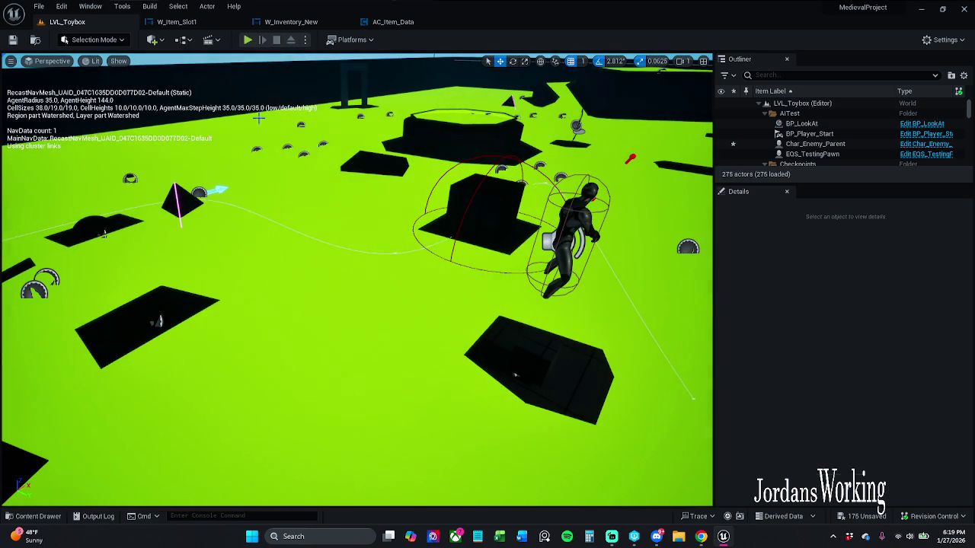
pyautogui.click(250, 41)
pyautogui.press('i')
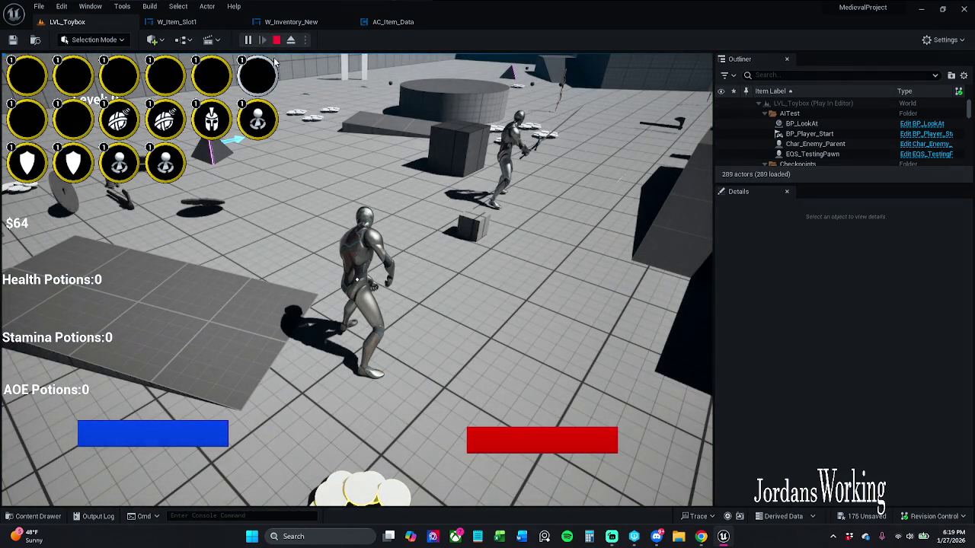
pyautogui.click(180, 107)
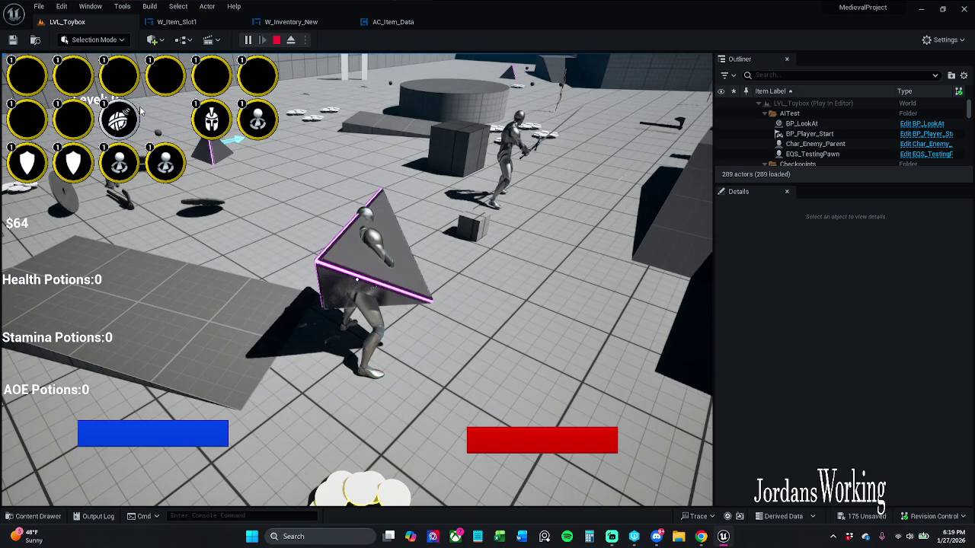
pyautogui.click(136, 111)
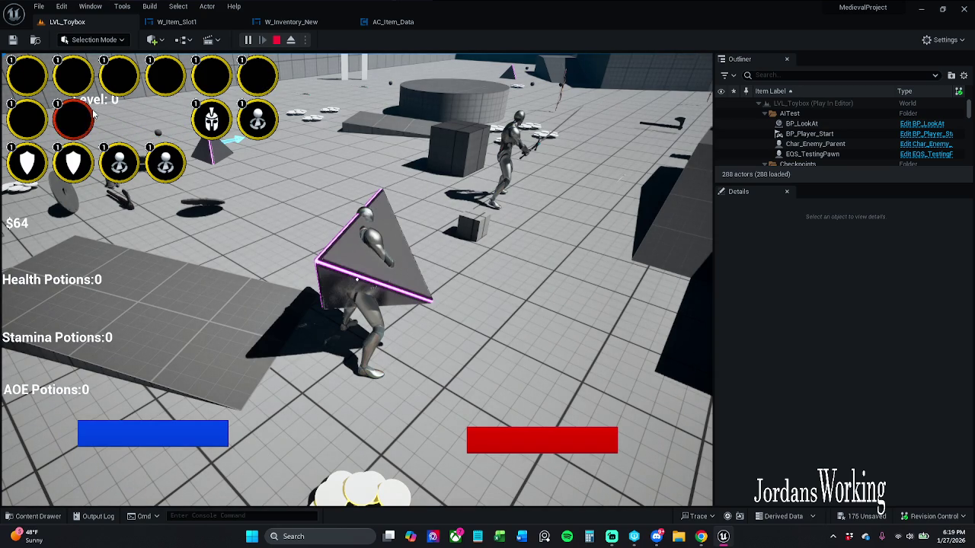
pyautogui.click(277, 39)
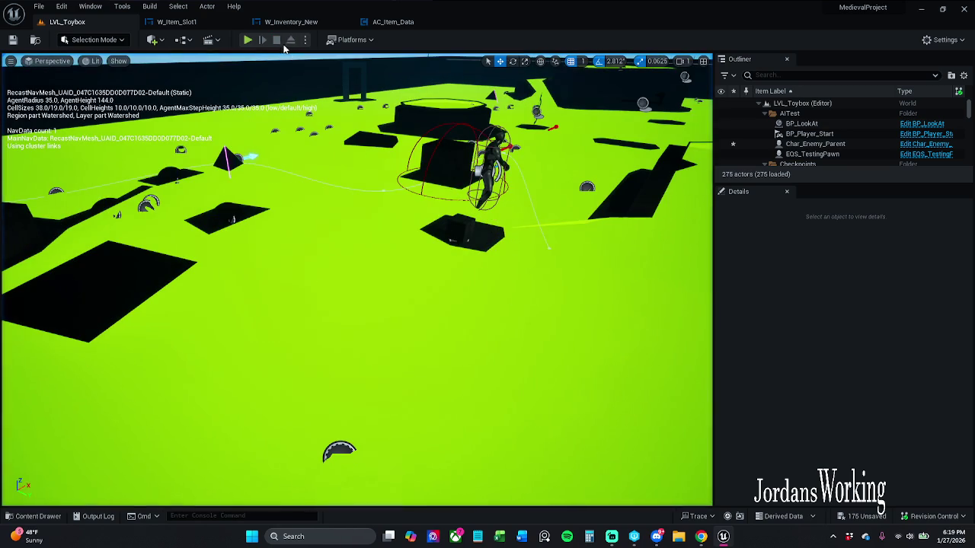
# Review the W_Inventory_New For Each Loop and W_Item_Slot1's RefreshItem event and item data nodes.
pyautogui.click(393, 23)
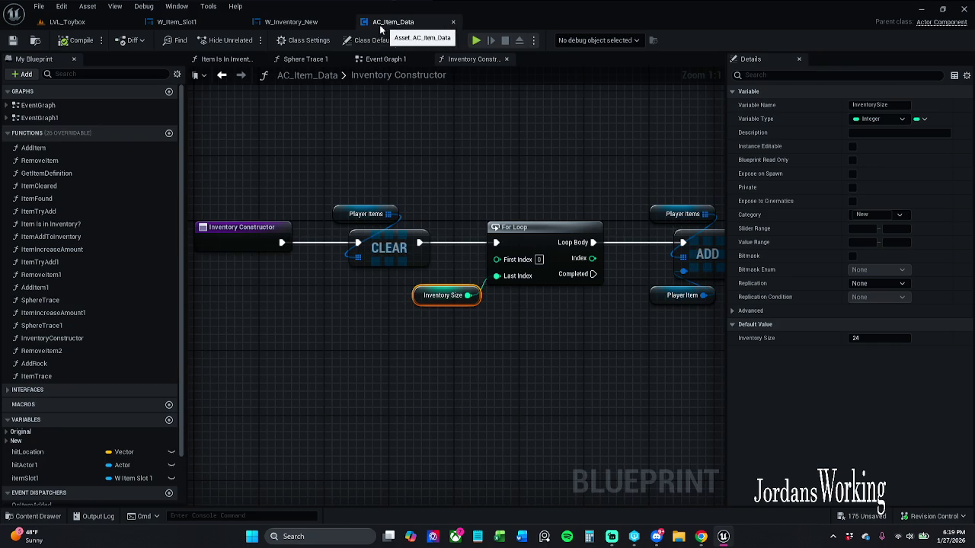
pyautogui.click(295, 25)
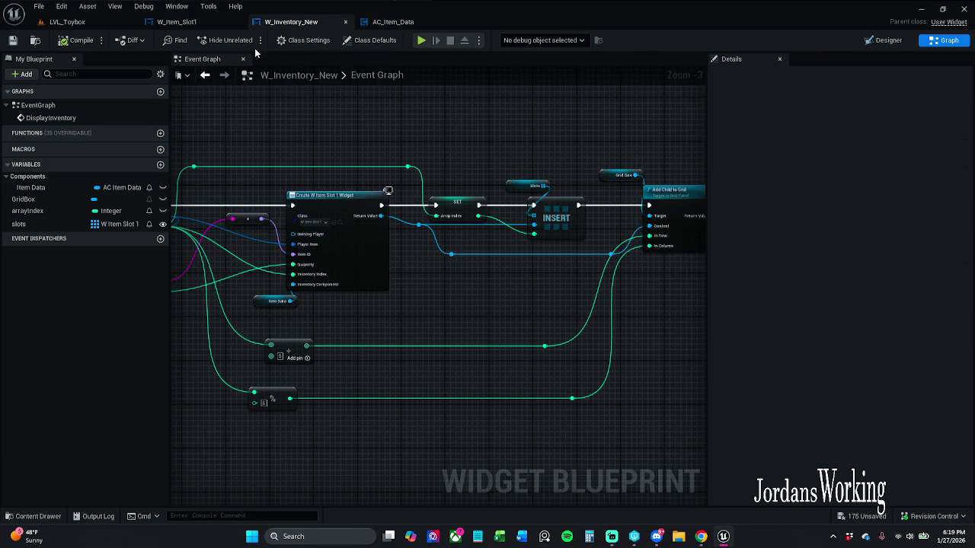
pyautogui.moveTo(321, 119); pyautogui.dragTo(545, 115)
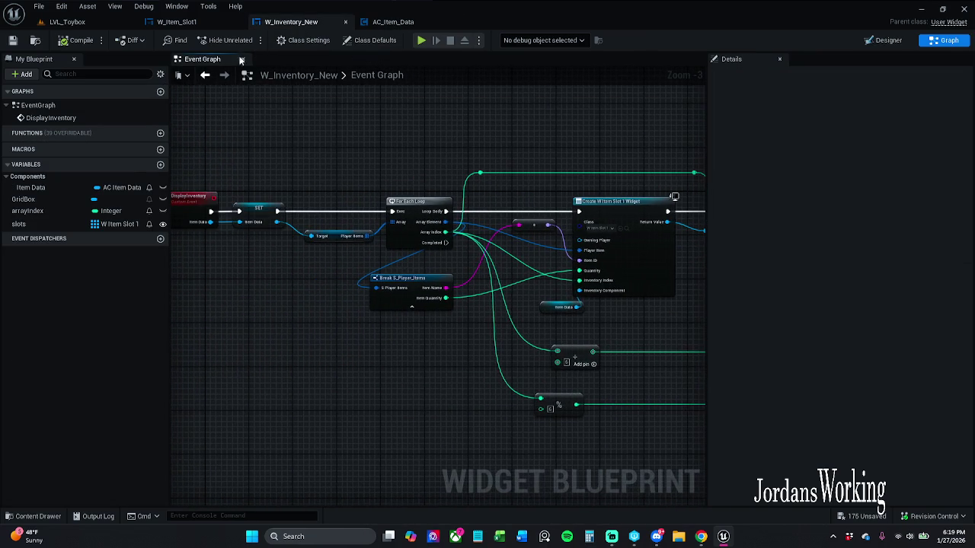
pyautogui.click(177, 21)
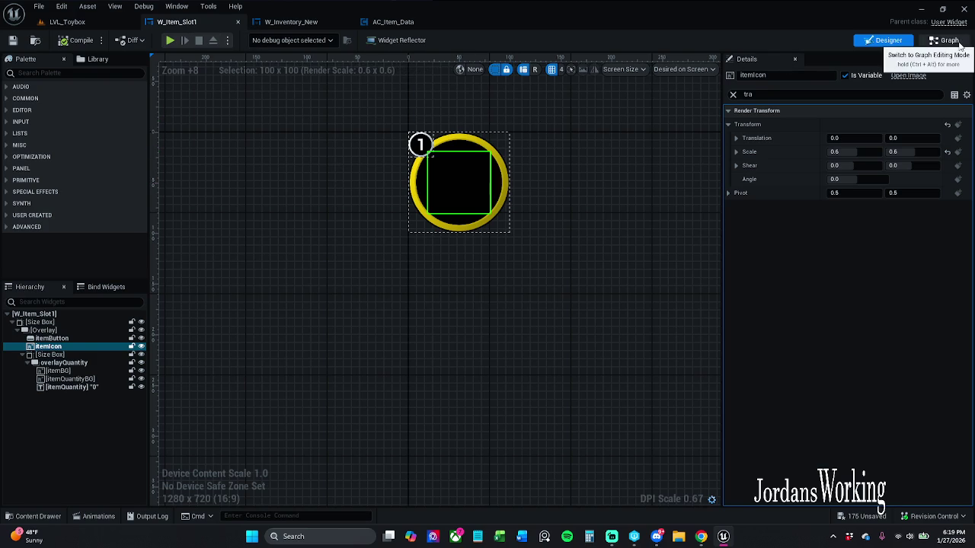
pyautogui.click(944, 40)
pyautogui.moveTo(263, 131)
pyautogui.mouseDown()
pyautogui.moveTo(465, 211)
pyautogui.moveTo(464, 199)
pyautogui.moveTo(464, 234)
pyautogui.mouseUp()
pyautogui.click(547, 236)
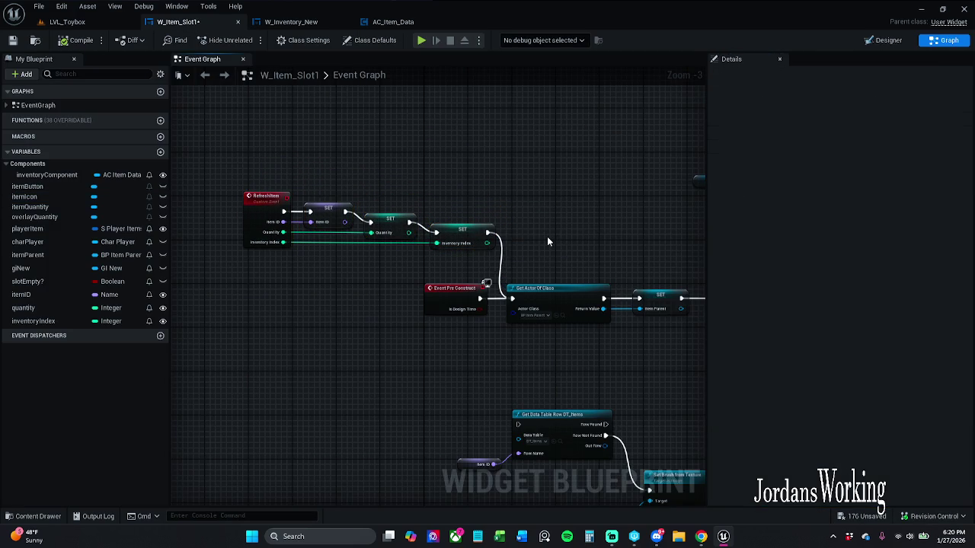
pyautogui.moveTo(547, 236)
pyautogui.mouseDown()
pyautogui.moveTo(430, 217)
pyautogui.moveTo(244, 229)
pyautogui.moveTo(322, 266)
pyautogui.moveTo(257, 246)
pyautogui.moveTo(444, 267)
pyautogui.mouseUp()
# Check W_Inventory_New's DisplayInventory event, then save W_Item_Slot1.
pyautogui.click(306, 22)
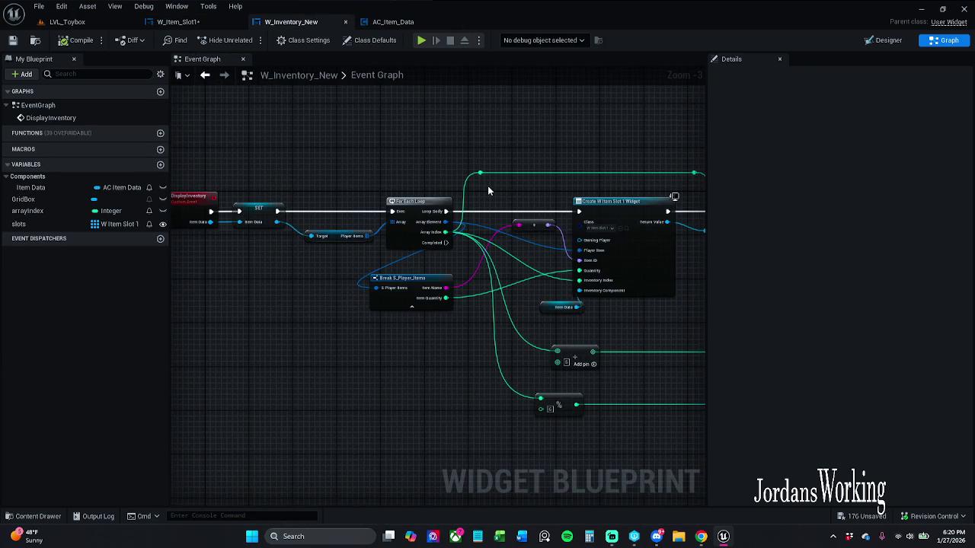
pyautogui.moveTo(473, 186)
pyautogui.mouseDown()
pyautogui.moveTo(550, 187)
pyautogui.moveTo(394, 189)
pyautogui.moveTo(392, 176)
pyautogui.moveTo(327, 174)
pyautogui.mouseUp()
pyautogui.scroll(1, 551, 189)
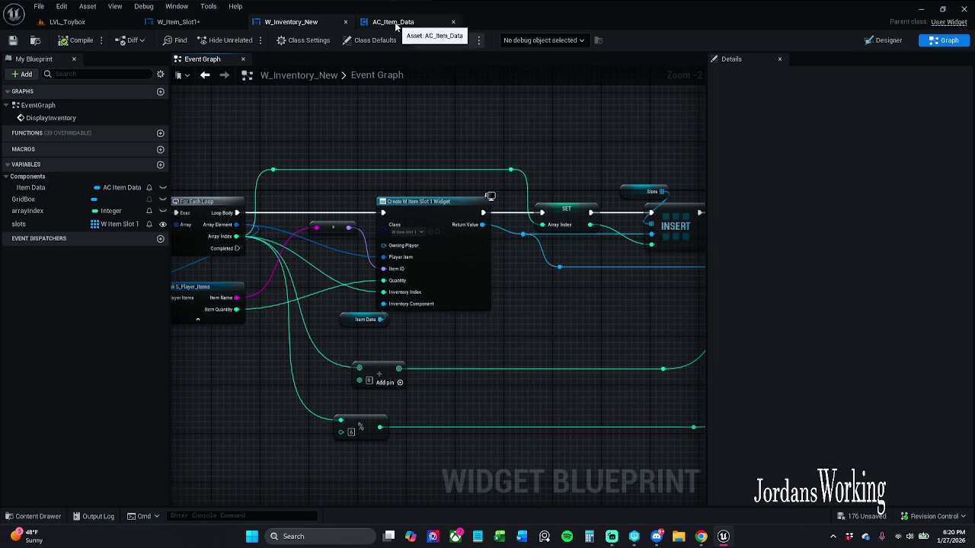
pyautogui.click(178, 22)
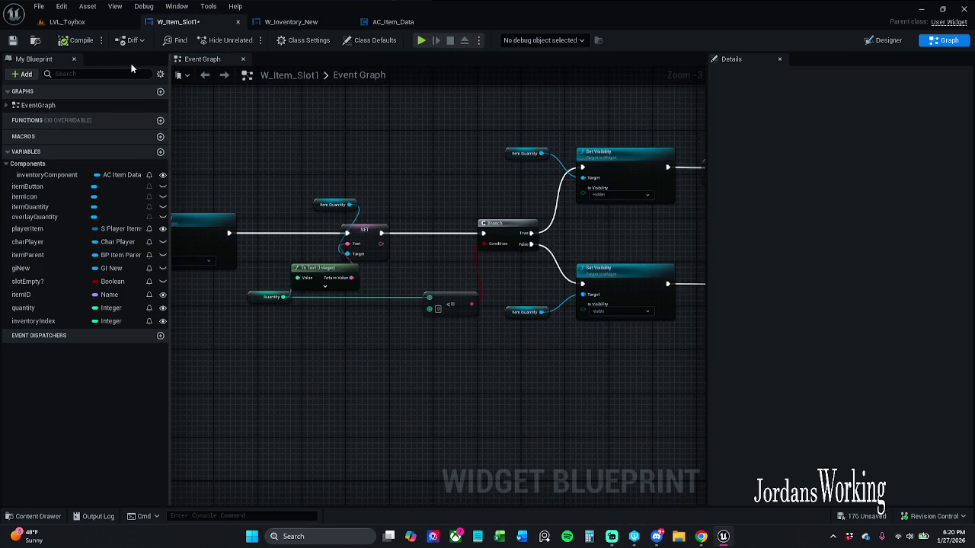
pyautogui.click(14, 41)
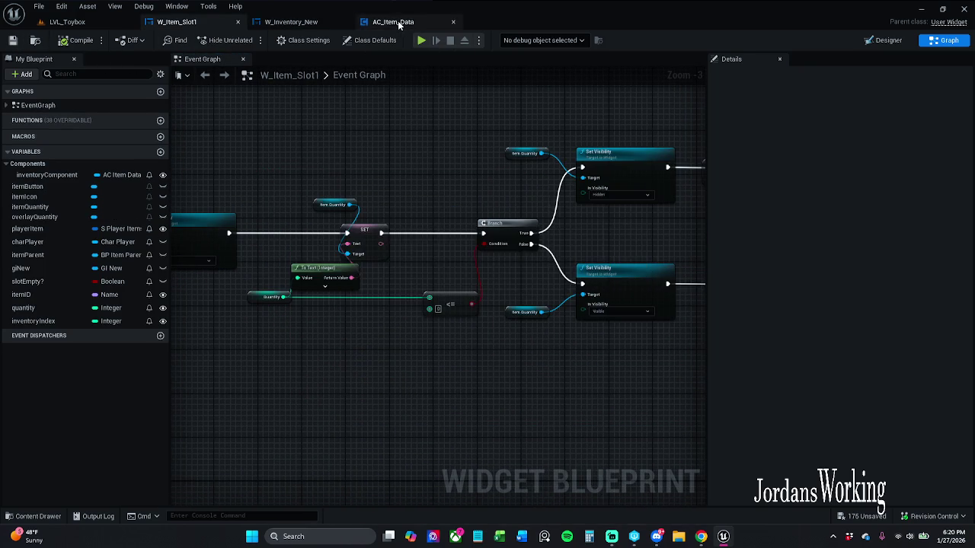
# Check the Add Child to Grid node, then play-test LVL_Toybox, which shows three rows of slots.
pyautogui.click(319, 23)
pyautogui.moveTo(454, 99)
pyautogui.mouseDown()
pyautogui.moveTo(442, 110)
pyautogui.moveTo(344, 116)
pyautogui.mouseUp()
pyautogui.click(178, 21)
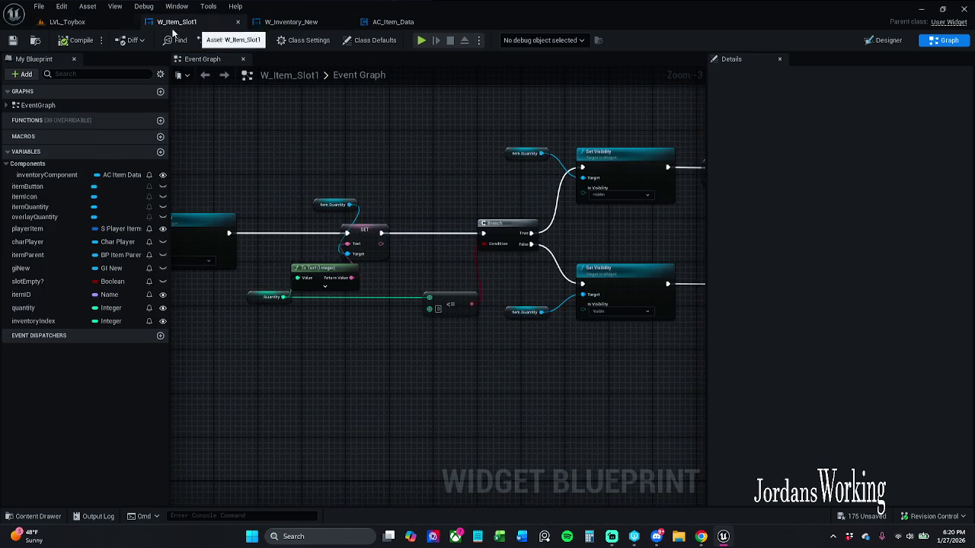
pyautogui.click(62, 23)
pyautogui.click(247, 40)
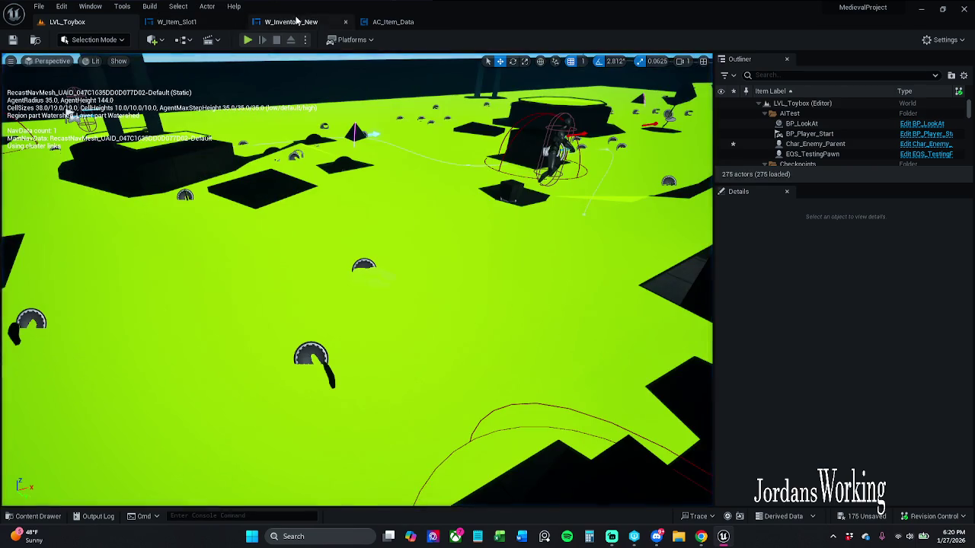
# Return to AC_Item_Data's Inventory Constructor graph with its For Loop over Inventory Size.
pyautogui.click(293, 21)
pyautogui.click(177, 21)
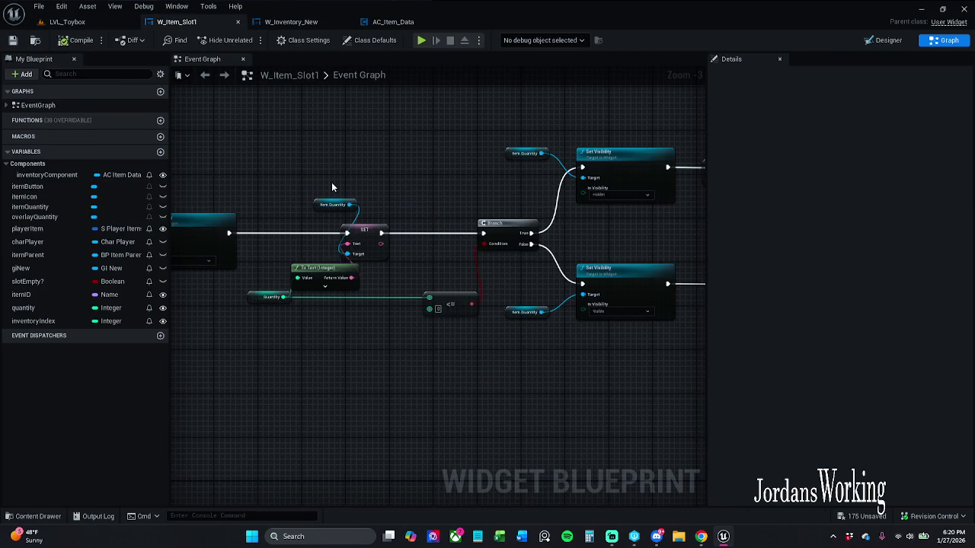
pyautogui.click(393, 21)
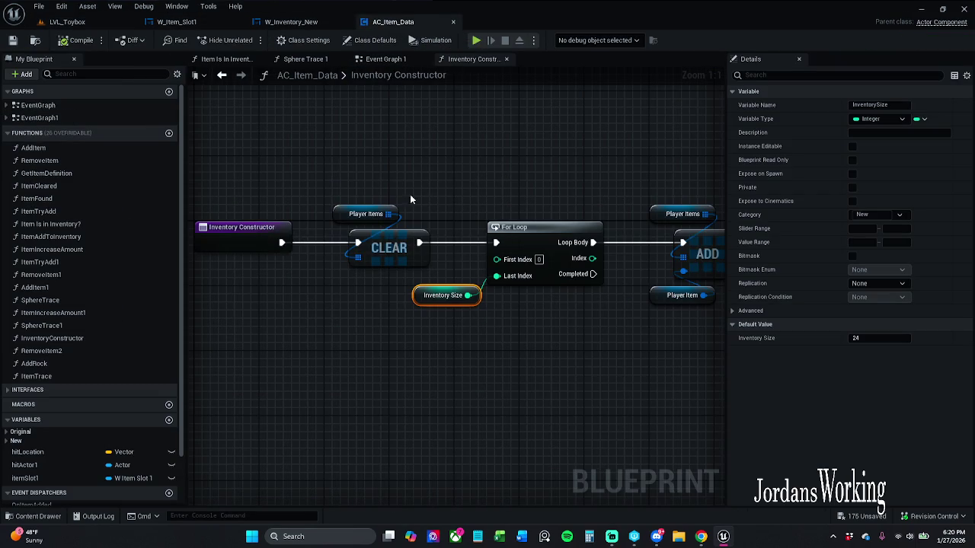
# Break the For Loop's Loop Body wire into the ADD node in the Inventory Constructor.
pyautogui.moveTo(417, 213); pyautogui.dragTo(501, 212)
pyautogui.click(460, 213)
pyautogui.moveTo(637, 178)
pyautogui.mouseDown()
pyautogui.moveTo(389, 175)
pyautogui.moveTo(467, 163)
pyautogui.mouseUp()
pyautogui.scroll(-1, 515, 168)
pyautogui.moveTo(618, 251); pyautogui.dragTo(623, 289)
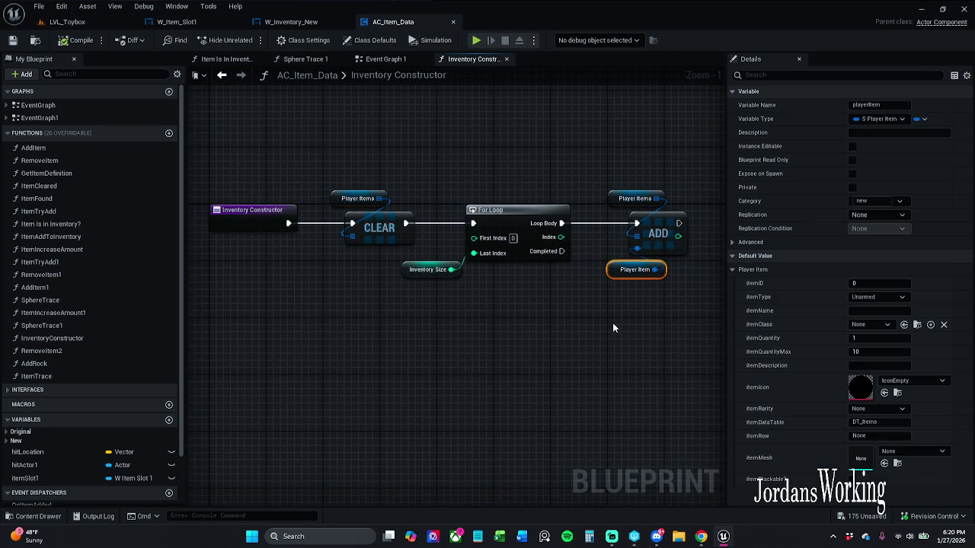
pyautogui.keyDown('alt'); pyautogui.click(561, 223); pyautogui.keyUp('alt')
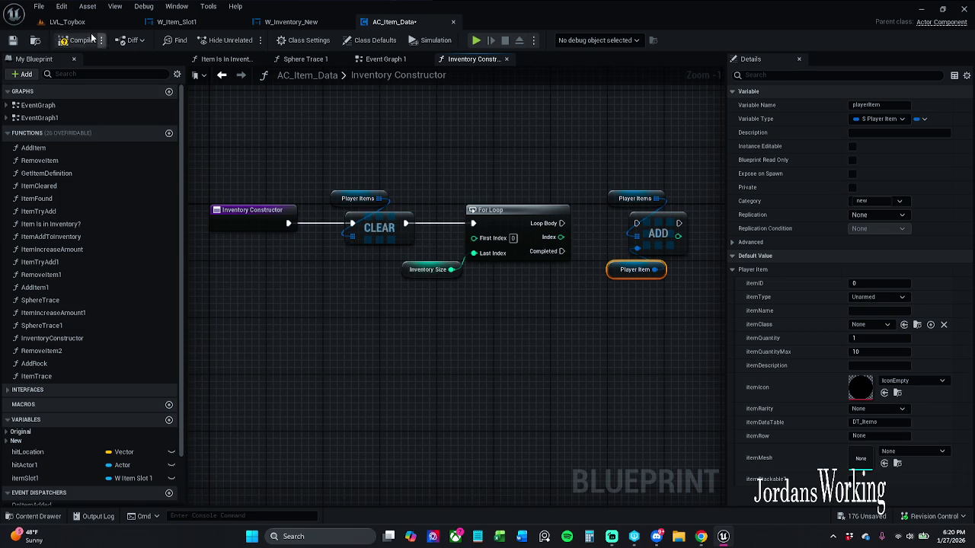
# Save AC_Item_Data and look over its BeginPlay event graph.
pyautogui.hotkey('ctrl', 's')
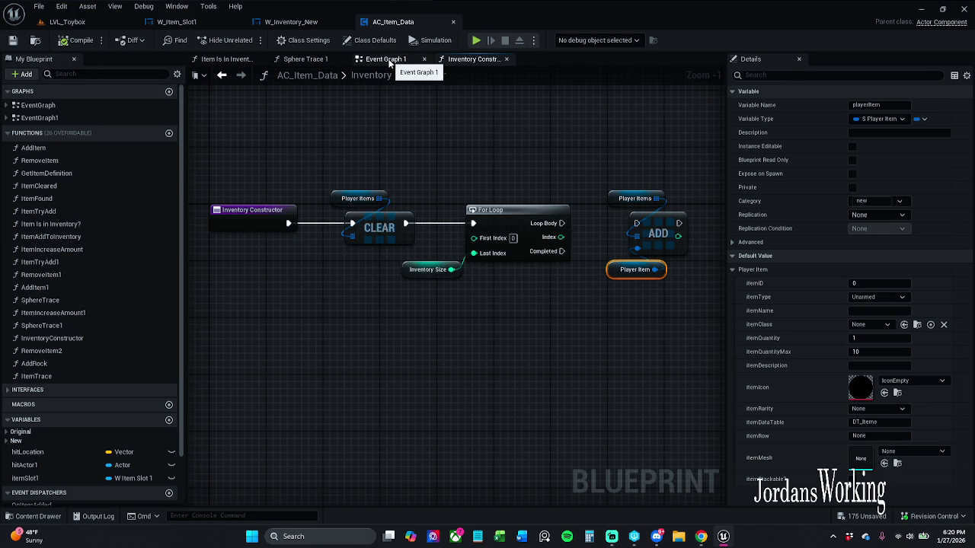
pyautogui.click(387, 60)
pyautogui.scroll(-1, 527, 190)
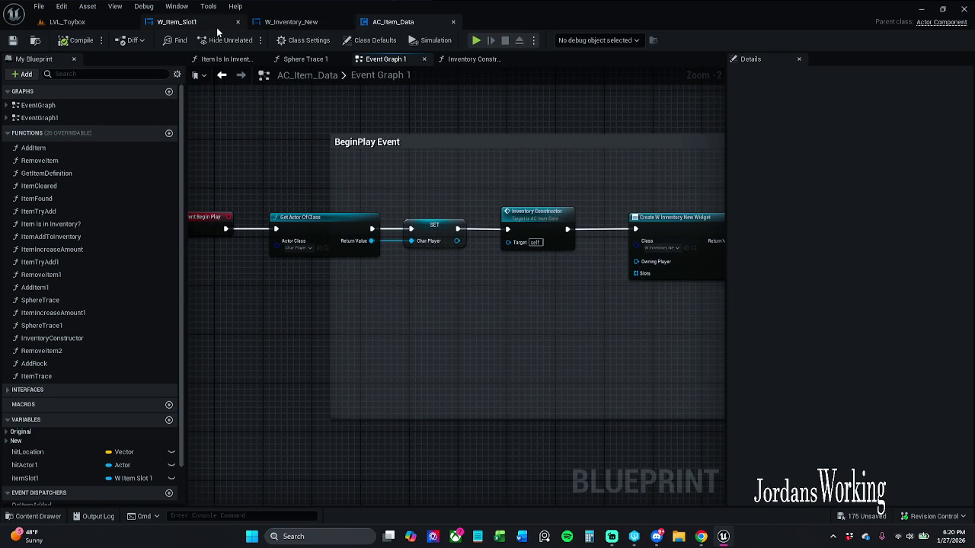
pyautogui.click(190, 22)
# Frame the On Clicked chain's Interact, Remove from Parent and Update Items nodes in W_Item_Slot1.
pyautogui.scroll(-7, 428, 143)
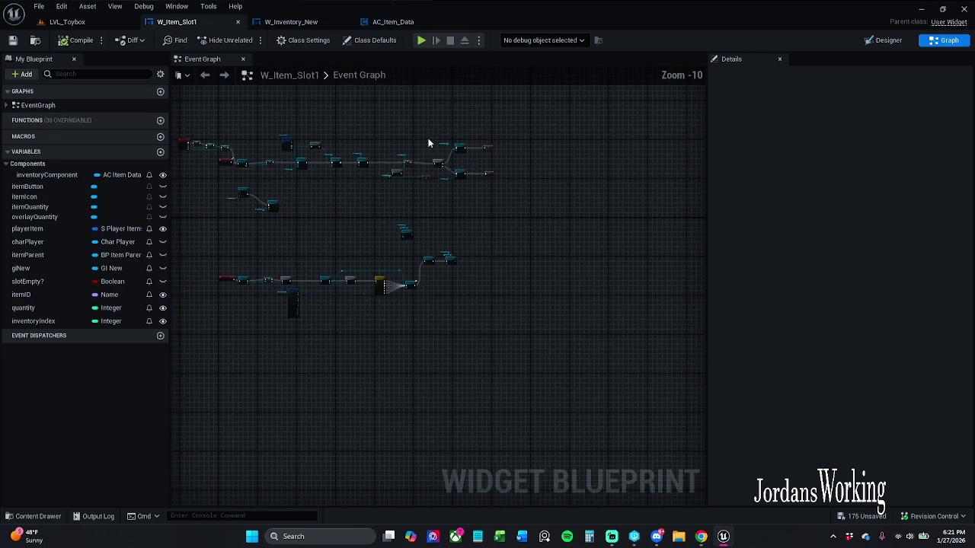
pyautogui.scroll(6, 408, 207)
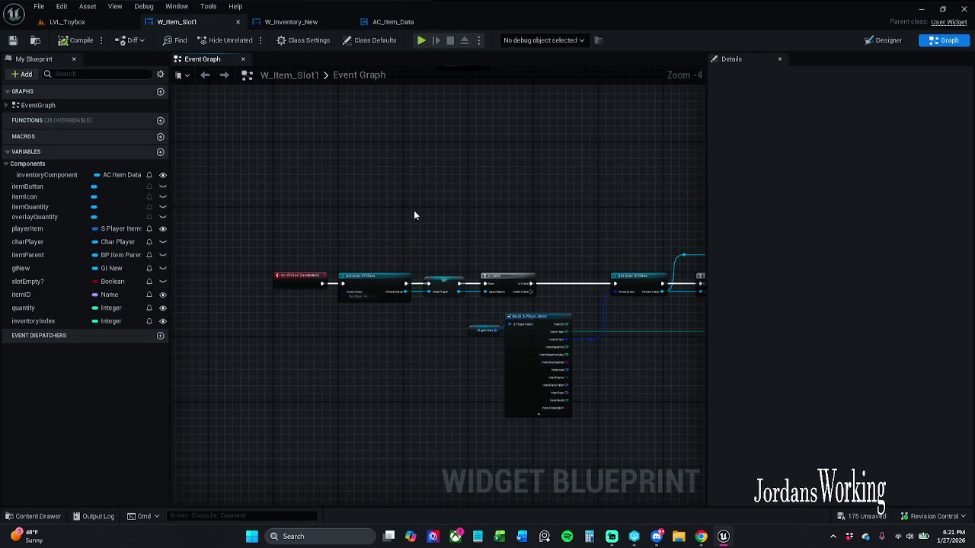
pyautogui.scroll(1, 424, 211)
pyautogui.moveTo(424, 211)
pyautogui.mouseDown()
pyautogui.moveTo(481, 172)
pyautogui.moveTo(350, 174)
pyautogui.moveTo(605, 165)
pyautogui.moveTo(355, 167)
pyautogui.mouseUp()
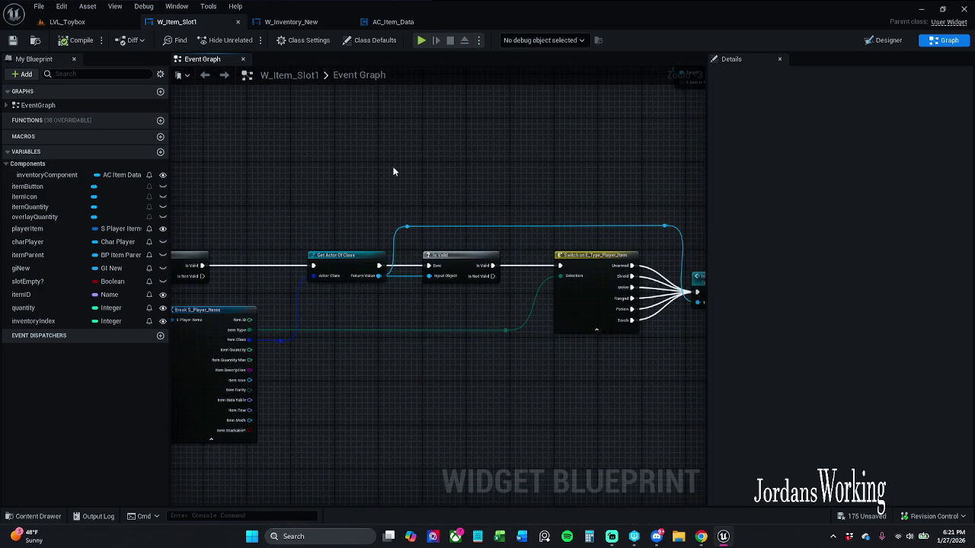
pyautogui.moveTo(448, 168); pyautogui.dragTo(194, 161)
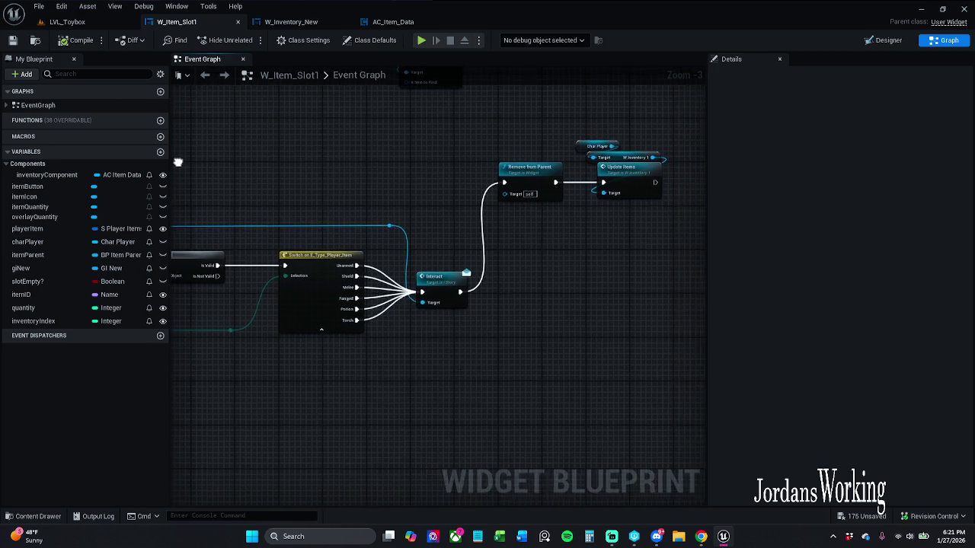
pyautogui.scroll(3, 504, 209)
# Inspect Update Items in W_Inventory1 down to its Add Child nodes, then return to W_Item_Slot1.
pyautogui.doubleClick(542, 225)
pyautogui.moveTo(539, 230)
pyautogui.mouseDown()
pyautogui.moveTo(281, 229)
pyautogui.moveTo(294, 276)
pyautogui.moveTo(385, 274)
pyautogui.moveTo(216, 271)
pyautogui.moveTo(711, 273)
pyautogui.mouseUp()
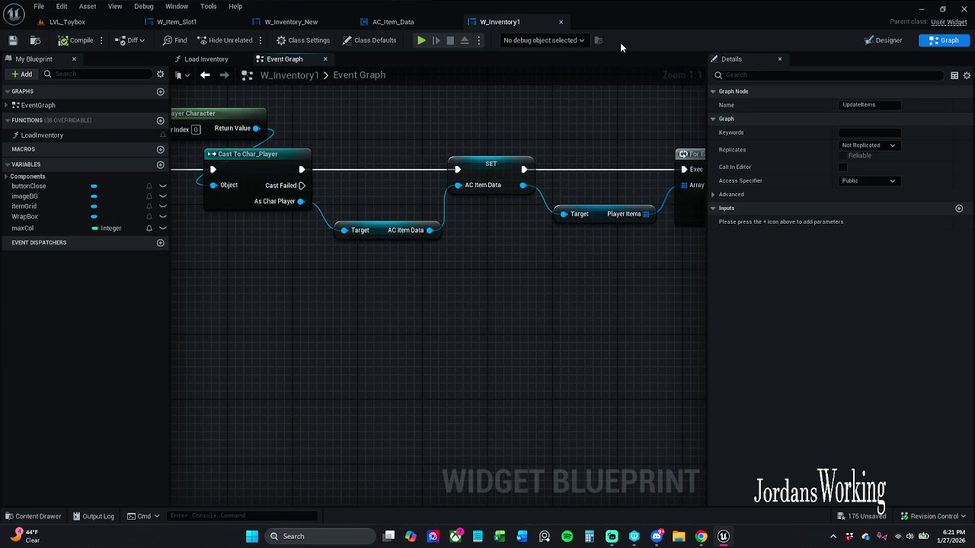
pyautogui.click(393, 21)
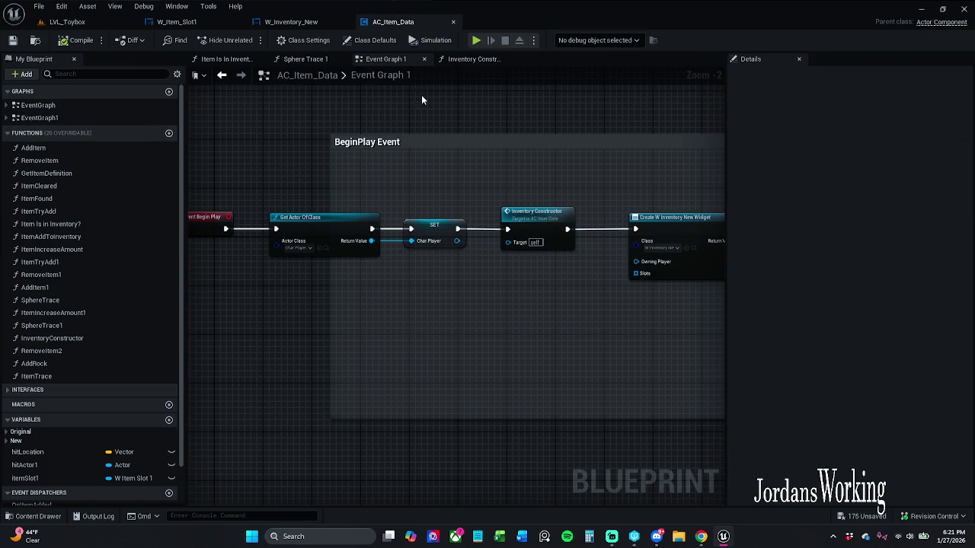
pyautogui.moveTo(549, 171)
pyautogui.mouseDown()
pyautogui.moveTo(427, 175)
pyautogui.moveTo(724, 166)
pyautogui.moveTo(569, 181)
pyautogui.mouseUp()
pyautogui.click(177, 21)
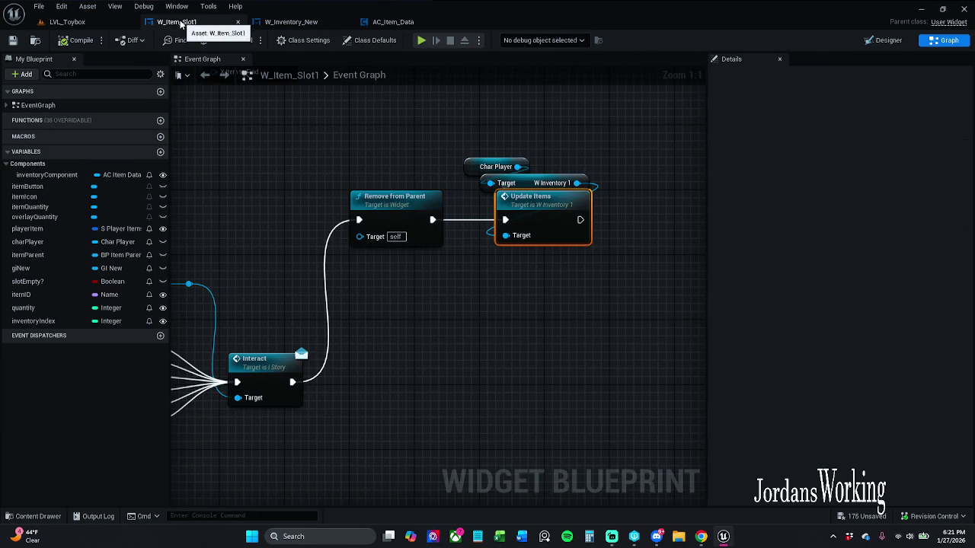
# Move the Update Items nodes aside, cut their exec link from Remove from Parent, and reconnect W Inventory 1 to Target.
pyautogui.moveTo(464, 203); pyautogui.dragTo(396, 201)
pyautogui.moveTo(393, 134)
pyautogui.mouseDown()
pyautogui.moveTo(524, 196)
pyautogui.moveTo(542, 186)
pyautogui.mouseUp()
pyautogui.click(603, 137)
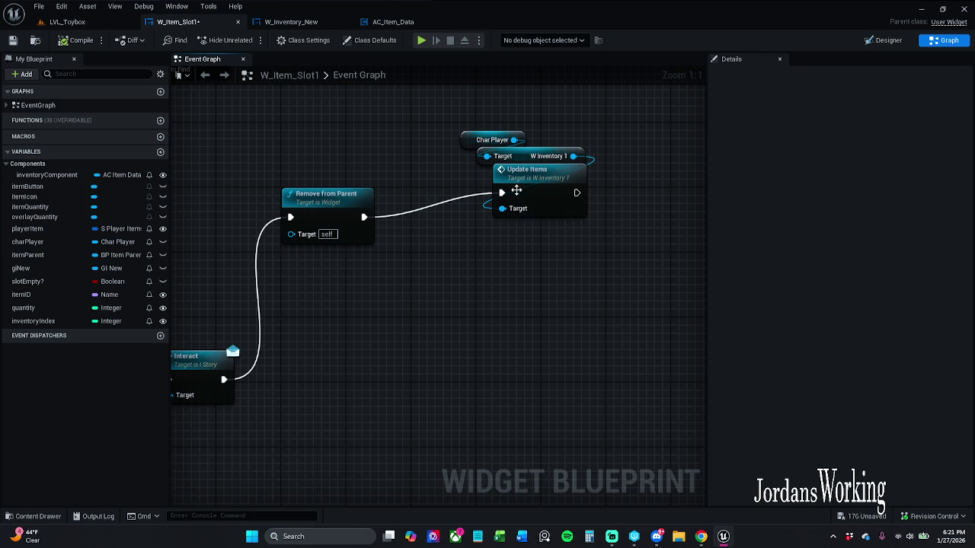
pyautogui.keyDown('alt'); pyautogui.click(502, 209); pyautogui.keyUp('alt')
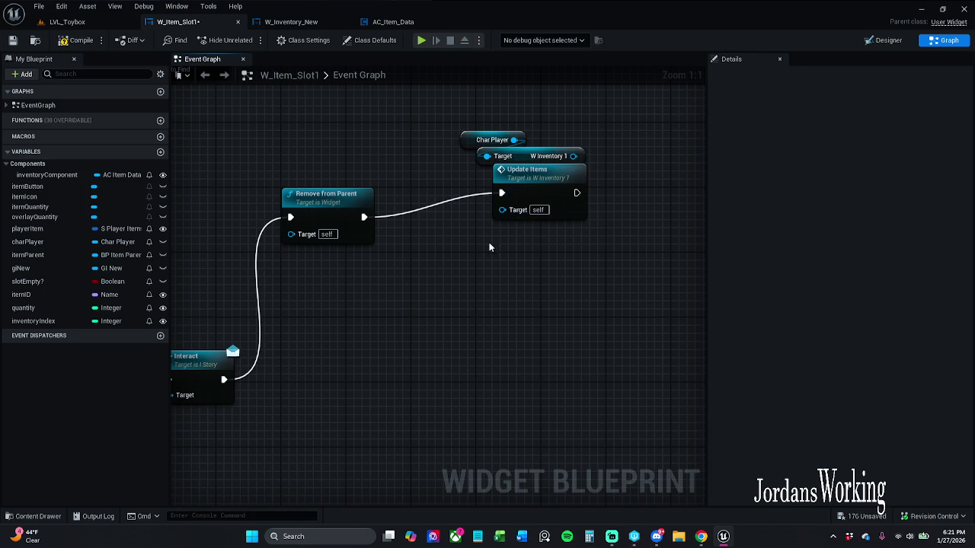
pyautogui.keyDown('alt'); pyautogui.click(501, 193); pyautogui.keyUp('alt')
pyautogui.moveTo(487, 251); pyautogui.dragTo(629, 136)
pyautogui.moveTo(537, 274)
pyautogui.mouseDown()
pyautogui.moveTo(593, 201)
pyautogui.moveTo(609, 221)
pyautogui.moveTo(569, 236)
pyautogui.moveTo(568, 221)
pyautogui.mouseUp()
pyautogui.click(648, 210)
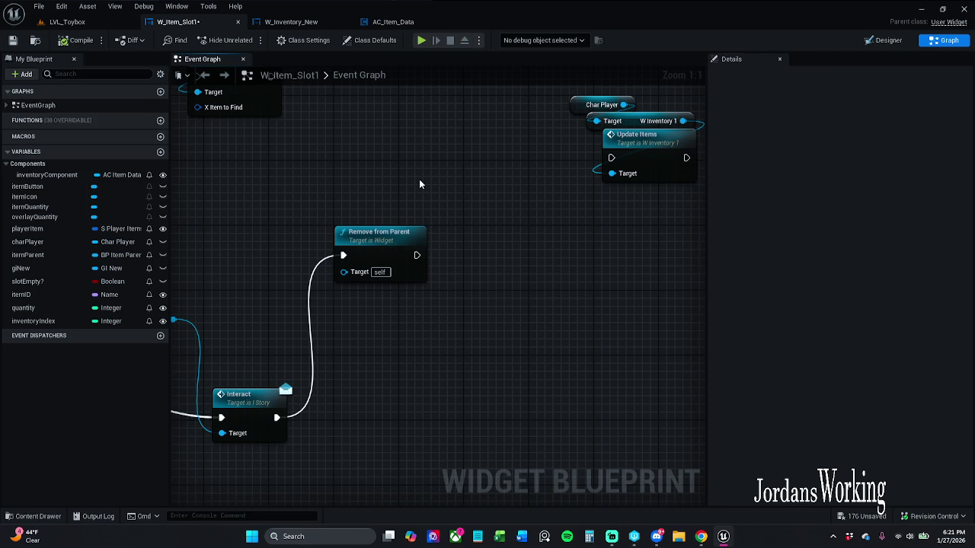
pyautogui.moveTo(386, 238); pyautogui.dragTo(386, 246)
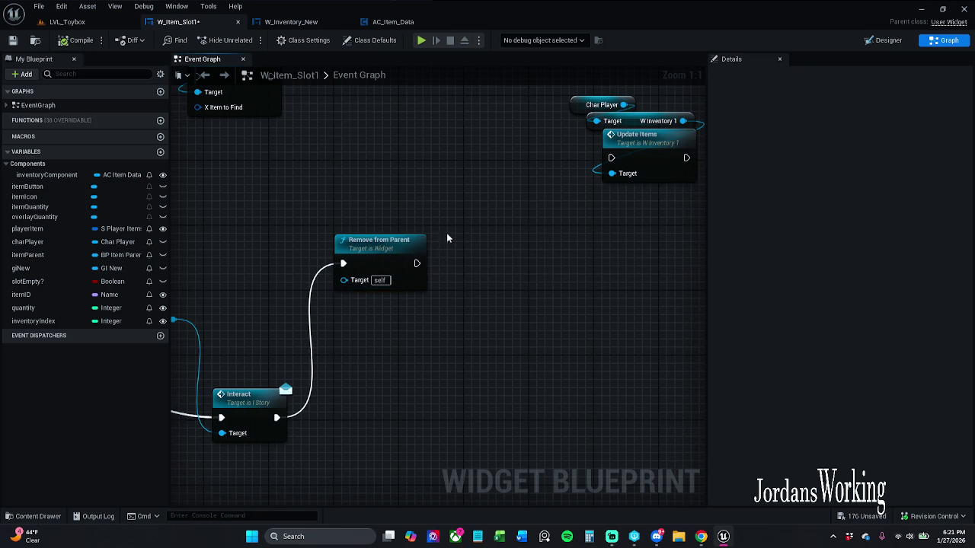
# Look over the On Clicked, Is Valid and Get Actor Of Class nodes, then go to W_Inventory_New.
pyautogui.moveTo(431, 194)
pyautogui.mouseDown()
pyautogui.moveTo(424, 180)
pyautogui.moveTo(675, 163)
pyautogui.moveTo(701, 120)
pyautogui.moveTo(705, 76)
pyautogui.mouseUp()
pyautogui.moveTo(438, 297)
pyautogui.mouseDown()
pyautogui.moveTo(591, 297)
pyautogui.moveTo(561, 243)
pyautogui.moveTo(425, 90)
pyautogui.moveTo(371, 139)
pyautogui.mouseUp()
pyautogui.scroll(-2, 591, 297)
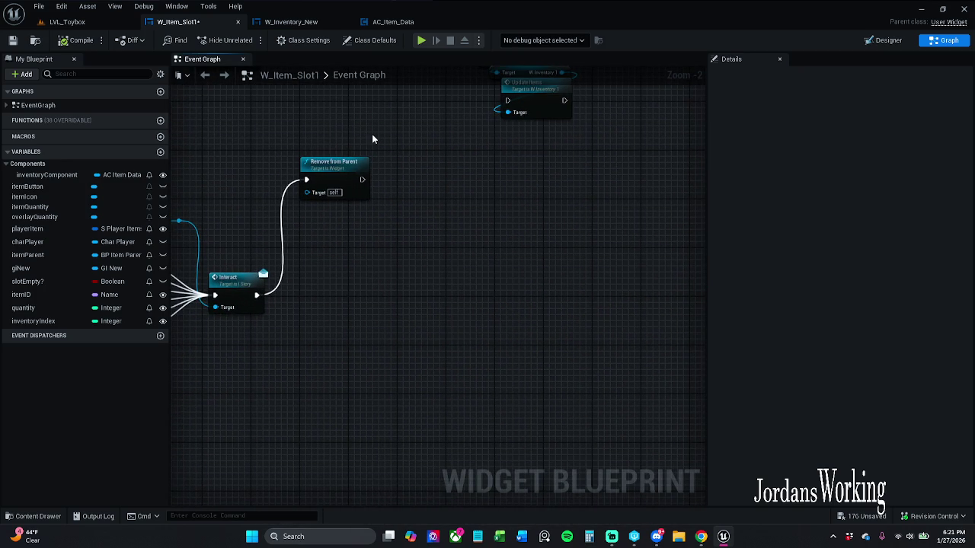
pyautogui.moveTo(371, 134)
pyautogui.mouseDown()
pyautogui.moveTo(275, 145)
pyautogui.moveTo(480, 134)
pyautogui.mouseUp()
pyautogui.moveTo(457, 229)
pyautogui.mouseDown()
pyautogui.moveTo(686, 225)
pyautogui.moveTo(233, 217)
pyautogui.moveTo(224, 168)
pyautogui.moveTo(337, 224)
pyautogui.moveTo(323, 208)
pyautogui.mouseUp()
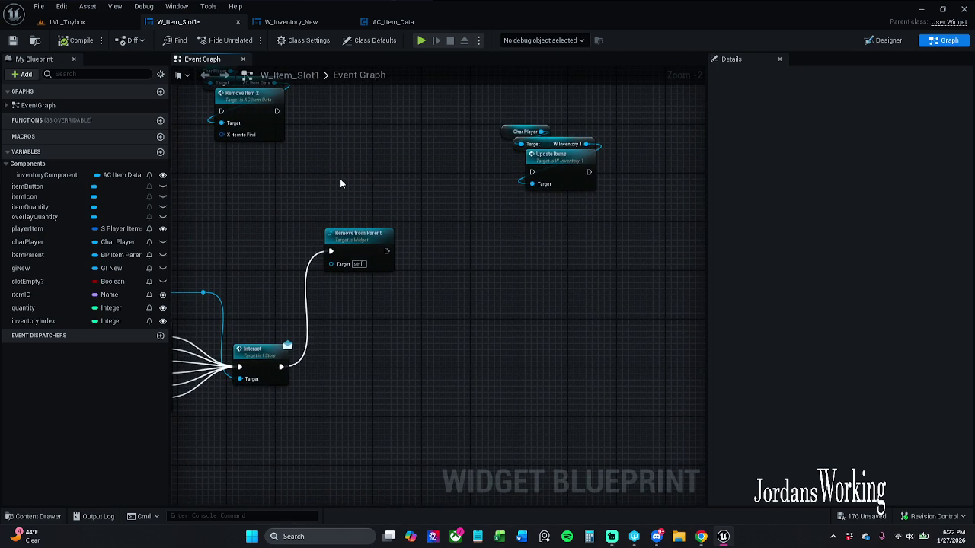
pyautogui.click(297, 21)
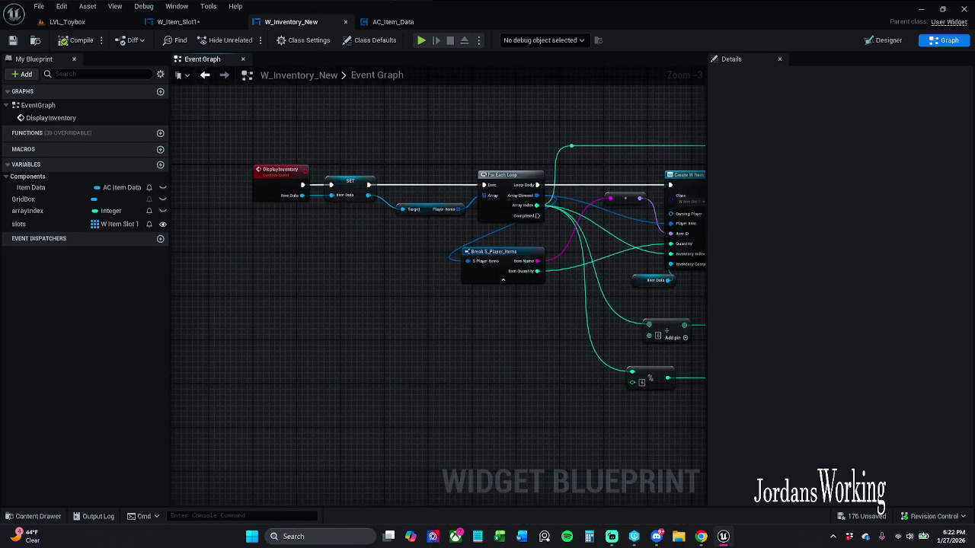
# Add a Refresh Item call (Item ID None, Quantity 0, Index 0) after Remove from Parent and save W_Item_Slot1.
pyautogui.scroll(2, 284, 171)
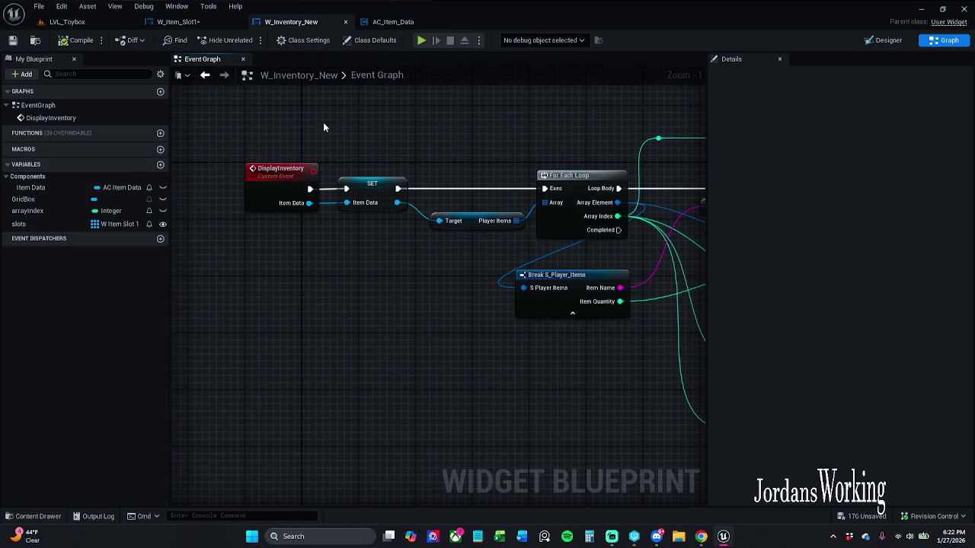
pyautogui.click(179, 21)
pyautogui.scroll(1, 592, 224)
pyautogui.moveTo(592, 224)
pyautogui.mouseDown()
pyautogui.moveTo(625, 229)
pyautogui.moveTo(639, 251)
pyautogui.moveTo(632, 228)
pyautogui.moveTo(632, 268)
pyautogui.moveTo(533, 228)
pyautogui.moveTo(403, 203)
pyautogui.moveTo(460, 282)
pyautogui.moveTo(473, 262)
pyautogui.mouseUp()
pyautogui.write('refre')
pyautogui.press('Return')
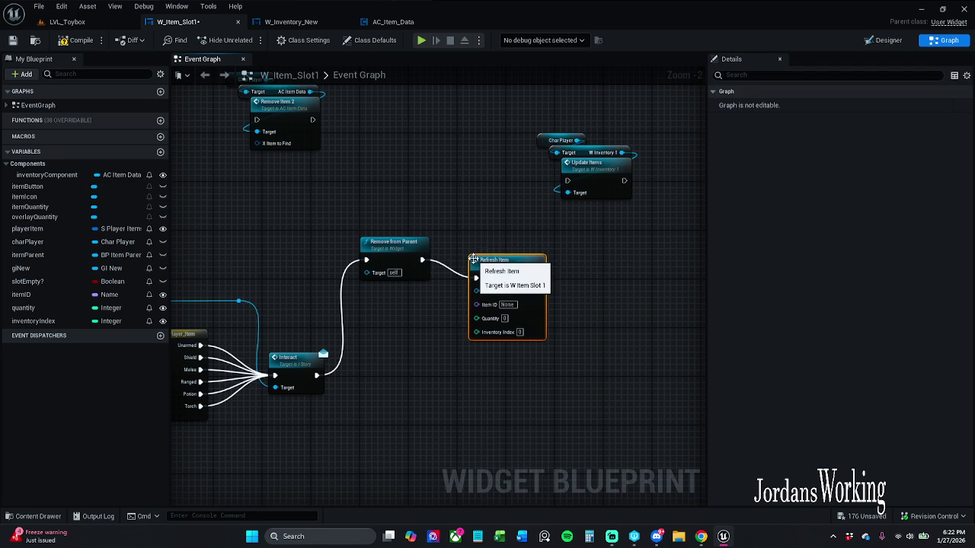
pyautogui.click(455, 221)
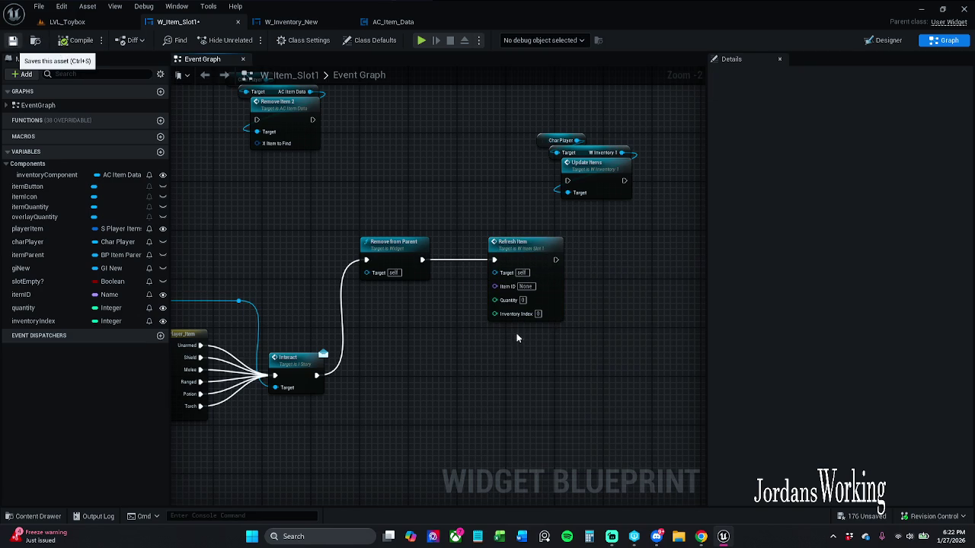
pyautogui.hotkey('ctrl', 's')
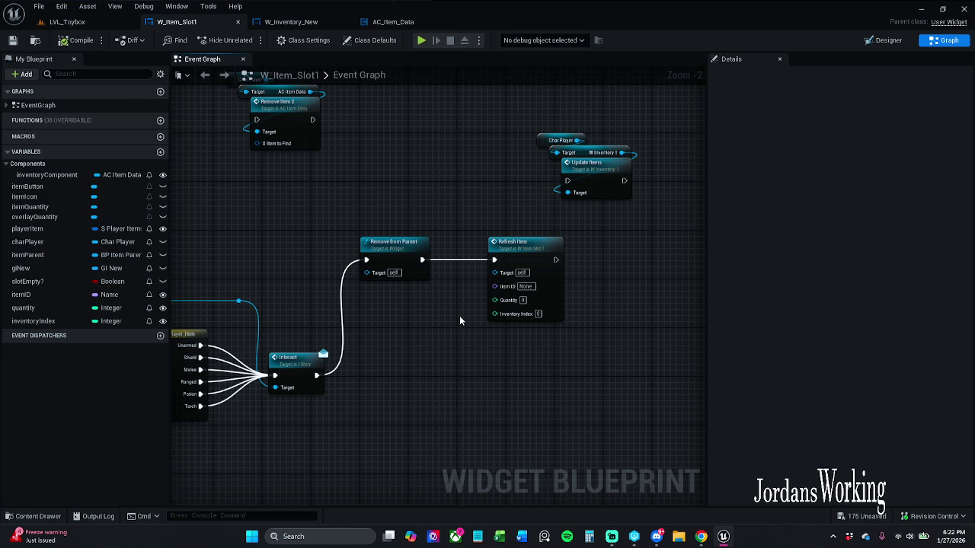
# Play-test LVL_Toybox, using an inventory item to equip the staff and seeing its slot disappear.
pyautogui.click(67, 21)
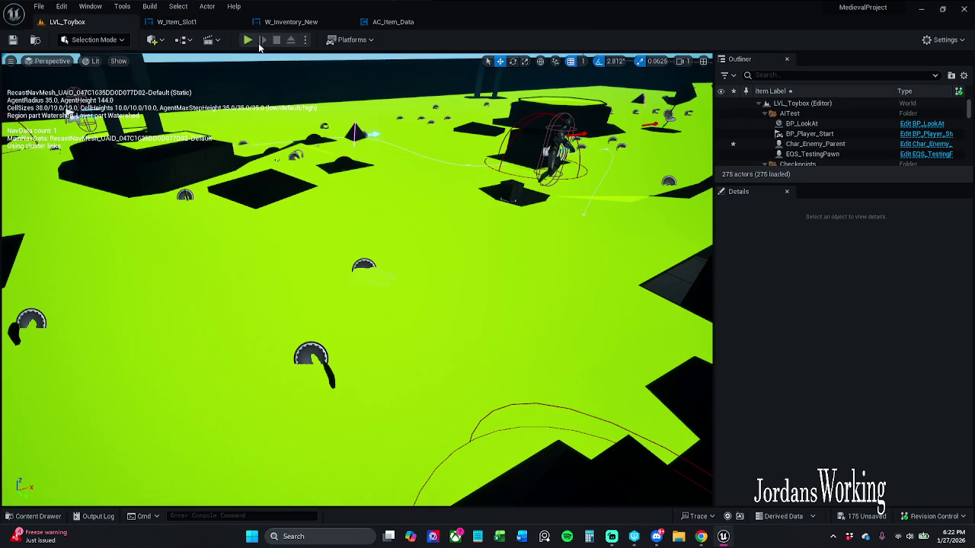
pyautogui.click(251, 43)
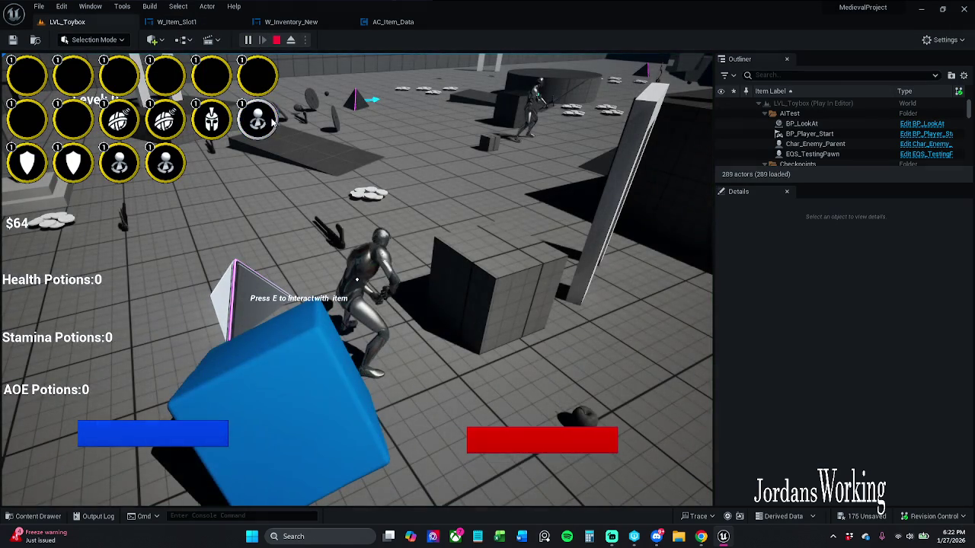
pyautogui.click(259, 120)
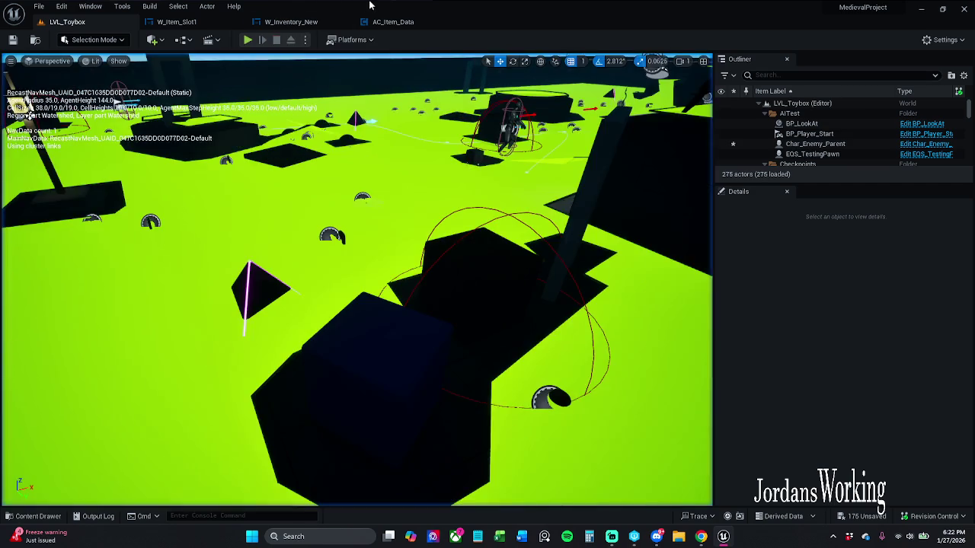
pyautogui.click(289, 21)
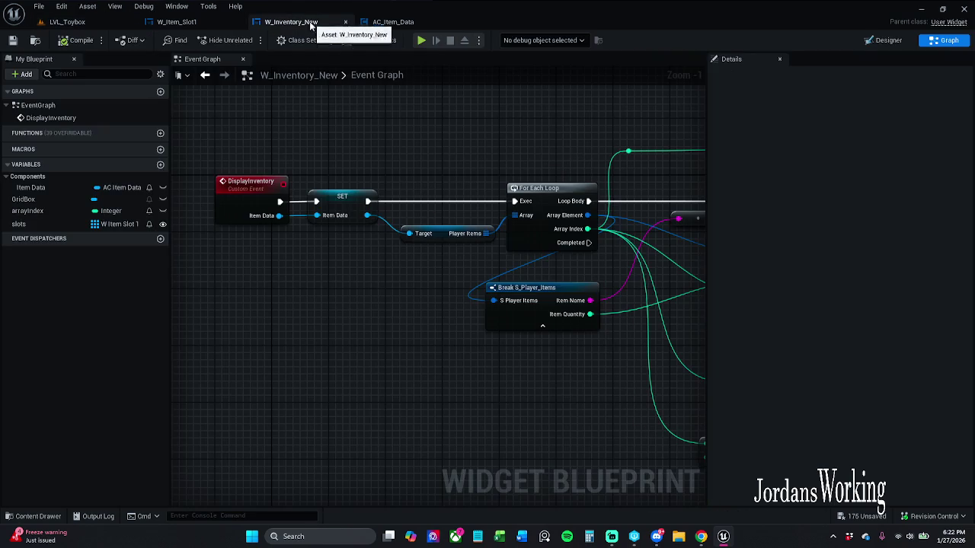
# Delete the Refresh Item node and wire Remove from Parent's exec into Update Items.
pyautogui.scroll(-3, 364, 152)
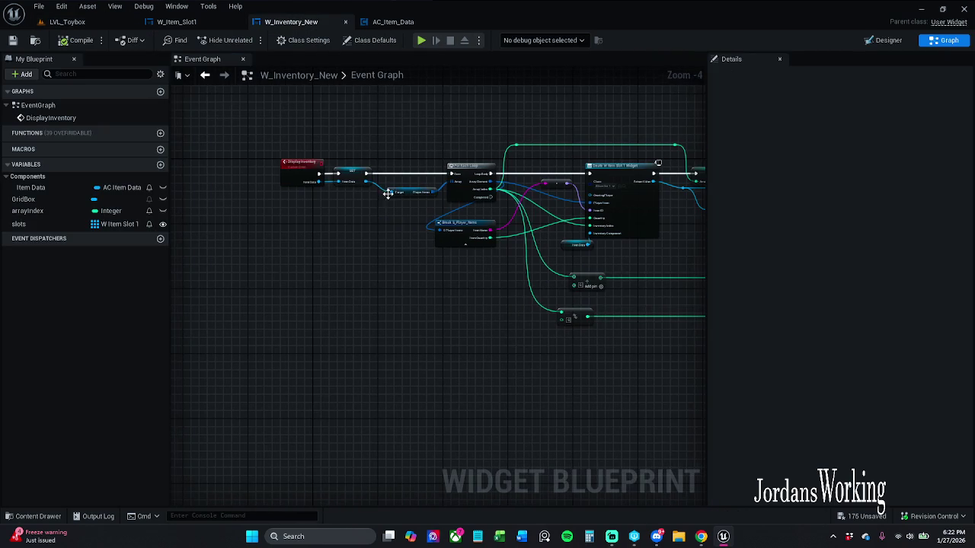
pyautogui.scroll(2, 388, 195)
pyautogui.scroll(-3, 322, 147)
pyautogui.click(222, 25)
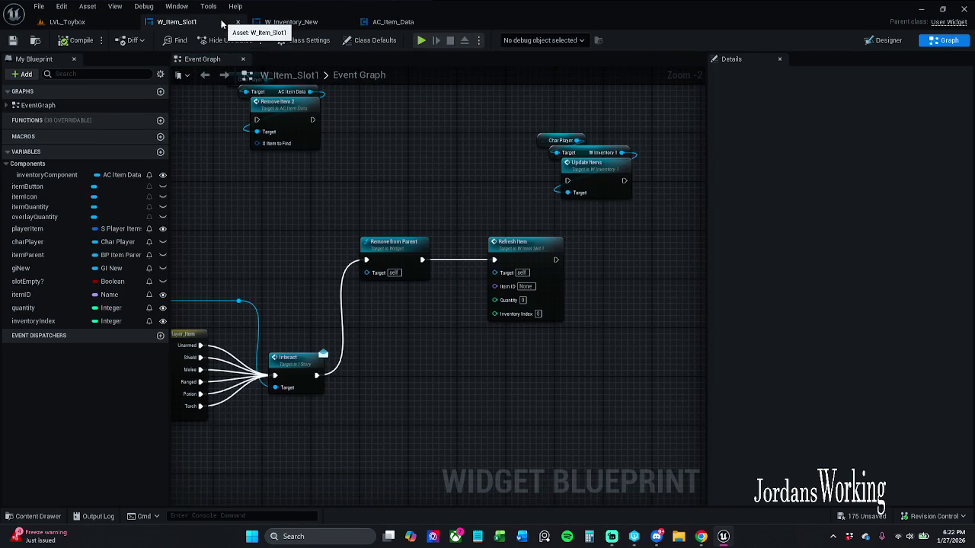
pyautogui.moveTo(503, 236); pyautogui.dragTo(479, 201)
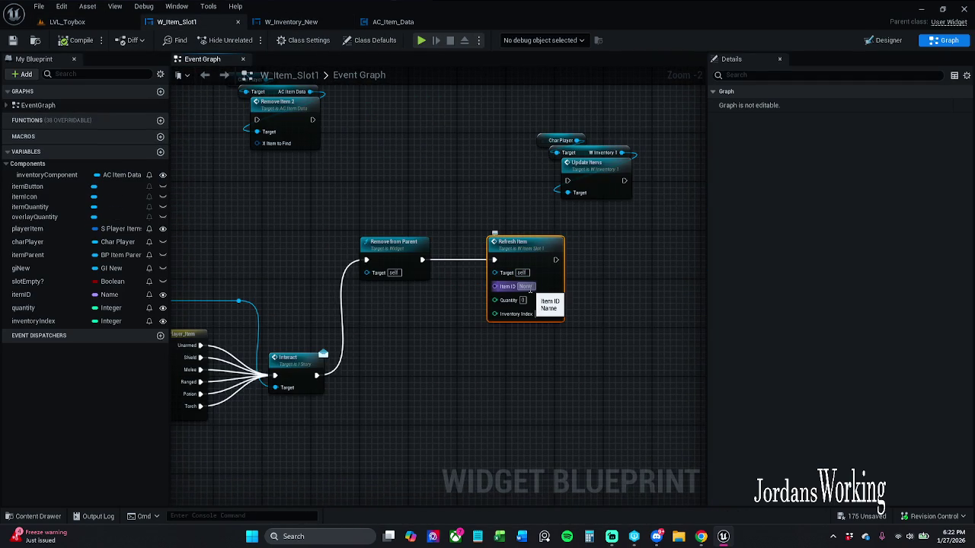
pyautogui.press('Delete')
pyautogui.moveTo(567, 183)
pyautogui.mouseDown()
pyautogui.moveTo(432, 242)
pyautogui.moveTo(422, 260)
pyautogui.mouseUp()
pyautogui.click(610, 167)
# Move the Update Items nodes beside Remove from Parent, save, and return to LVL_Toybox.
pyautogui.moveTo(609, 167)
pyautogui.mouseDown()
pyautogui.moveTo(544, 251)
pyautogui.moveTo(537, 247)
pyautogui.mouseUp()
pyautogui.click(547, 218)
pyautogui.click(538, 236)
pyautogui.click(570, 207)
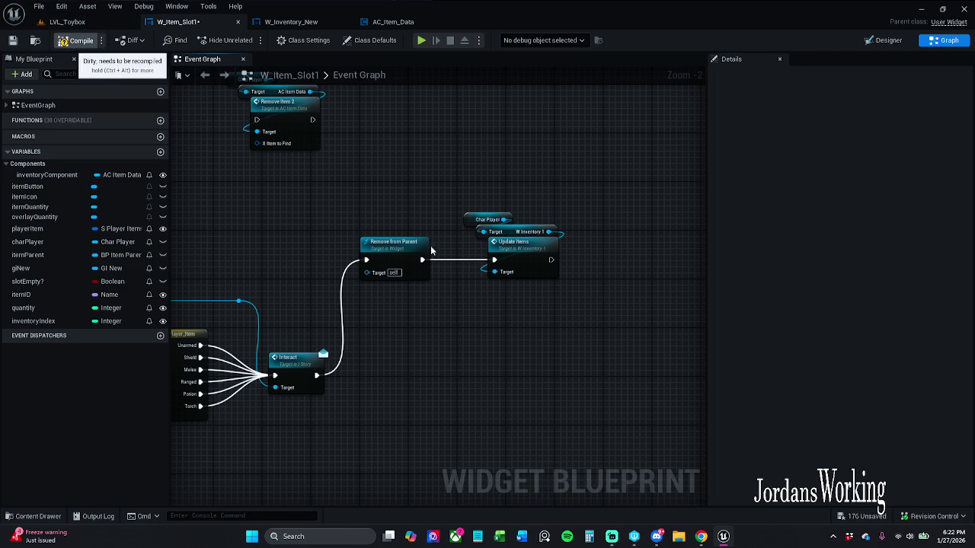
pyautogui.click(519, 236)
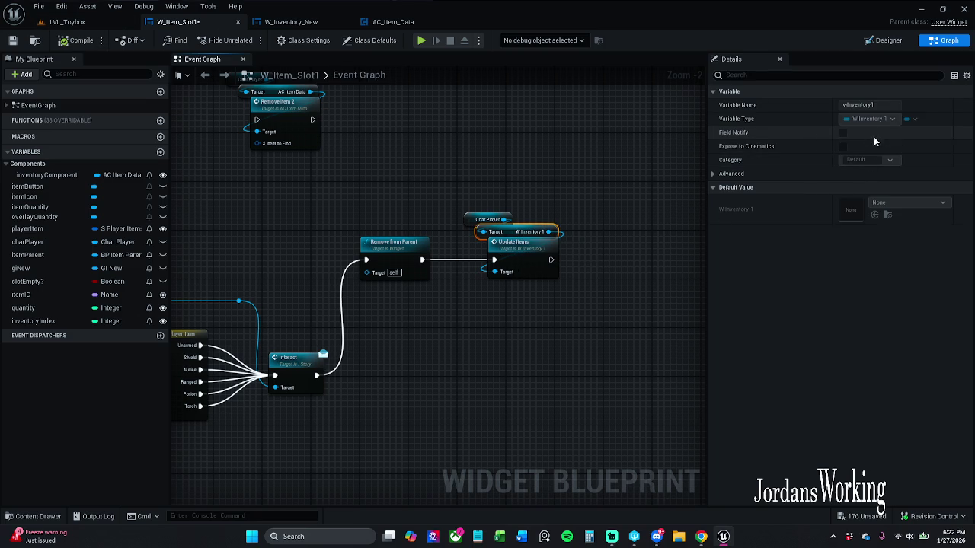
pyautogui.hotkey('ctrl', 's')
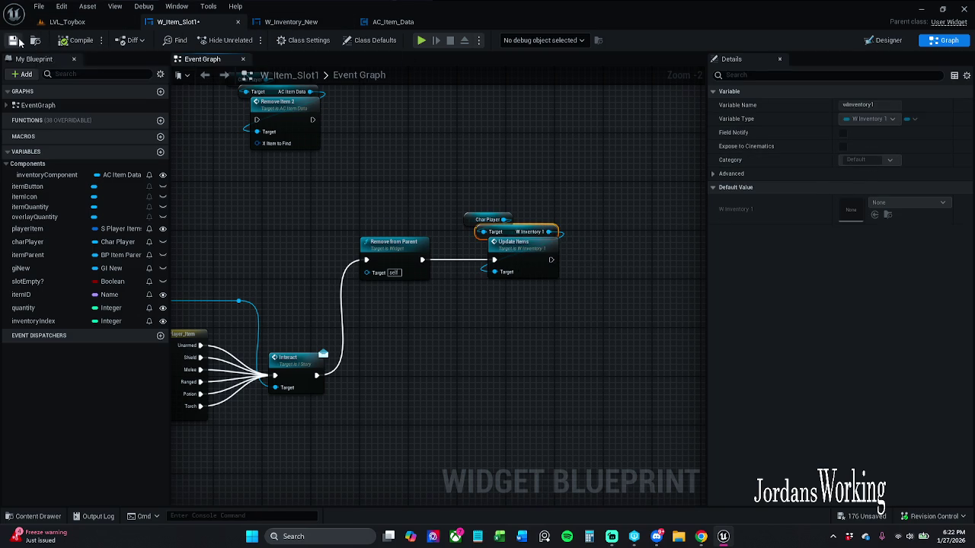
pyautogui.click(127, 26)
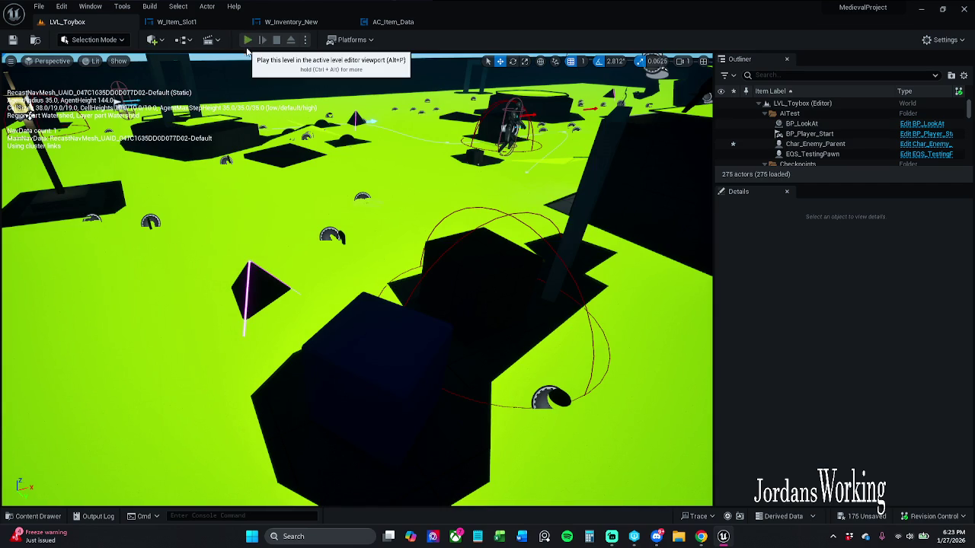
# Play-test using the figure and helmet items, confirming their slots vanish from the grid, then stop.
pyautogui.click(248, 40)
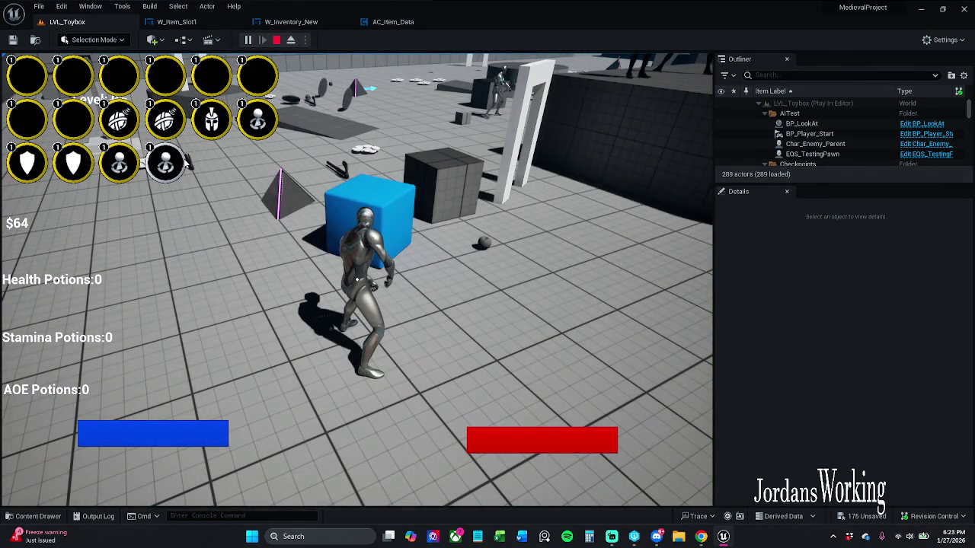
pyautogui.click(185, 162)
pyautogui.click(224, 139)
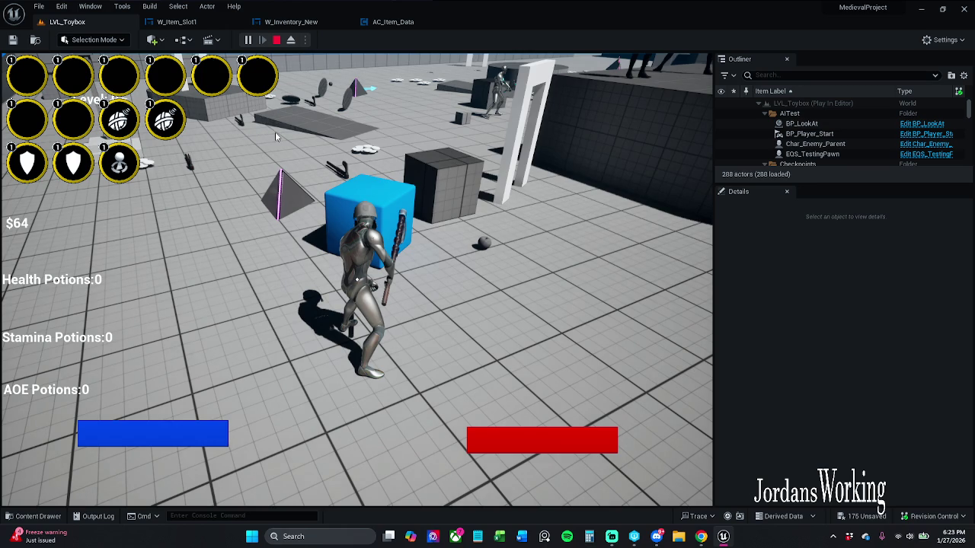
pyautogui.click(276, 41)
pyautogui.click(291, 21)
pyautogui.scroll(5, 344, 211)
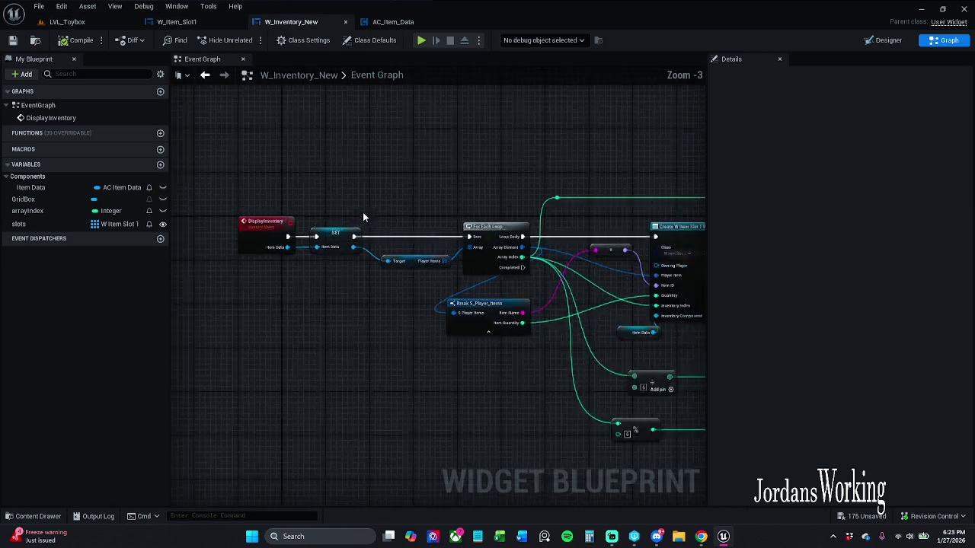
# Show W_Inventory_New in the Designer, frame the GridBox on the canvas, and select the Border.
pyautogui.scroll(-11, 342, 202)
pyautogui.scroll(12, 351, 189)
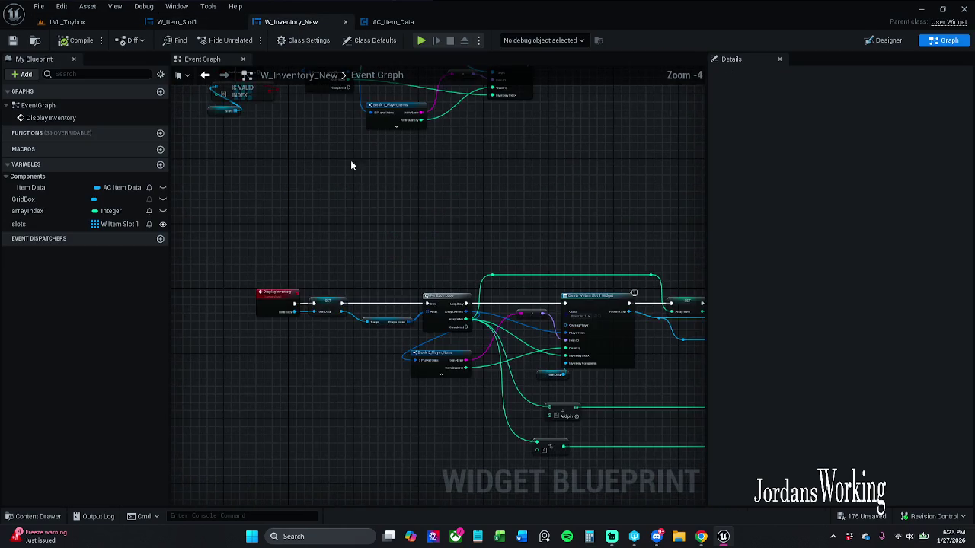
pyautogui.scroll(-5, 386, 289)
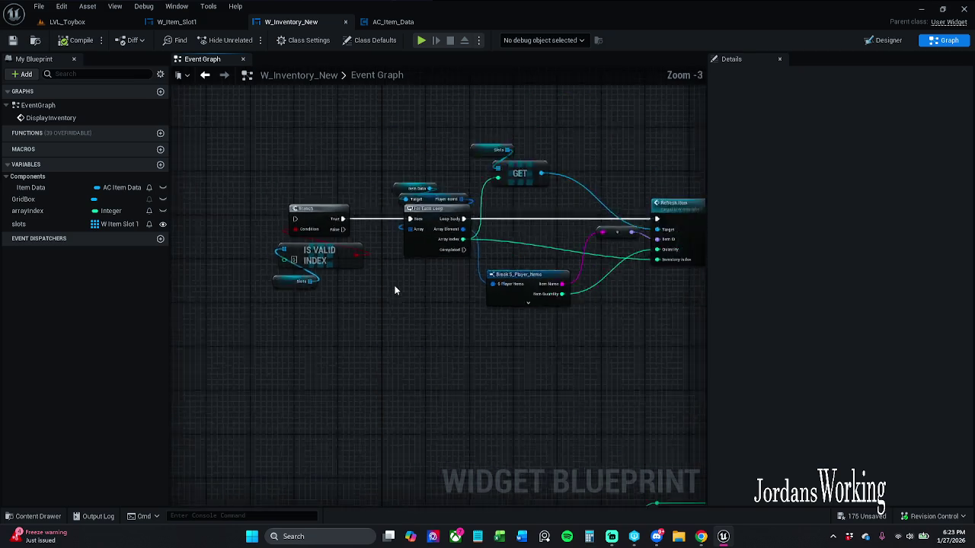
pyautogui.click(884, 42)
pyautogui.scroll(9, 355, 167)
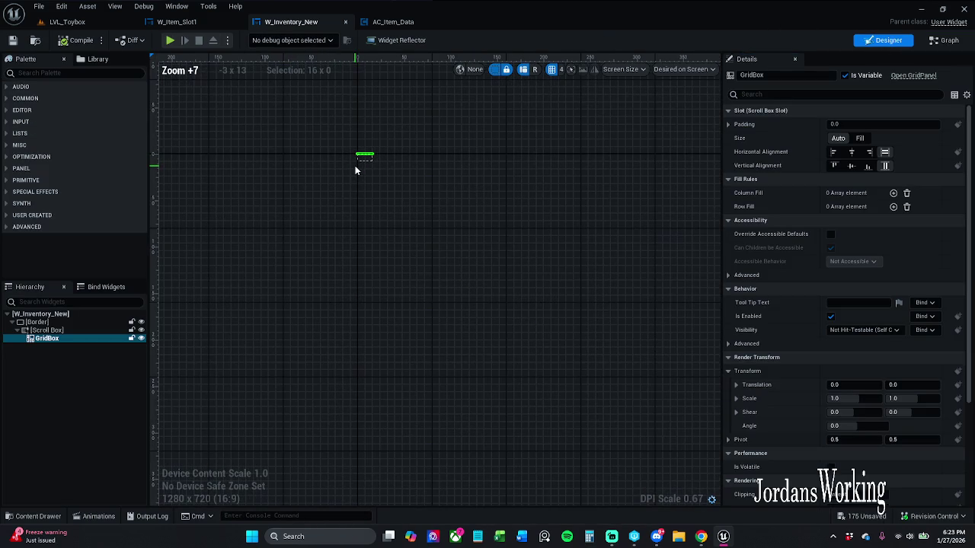
pyautogui.scroll(13, 354, 165)
pyautogui.moveTo(355, 144); pyautogui.dragTo(468, 171)
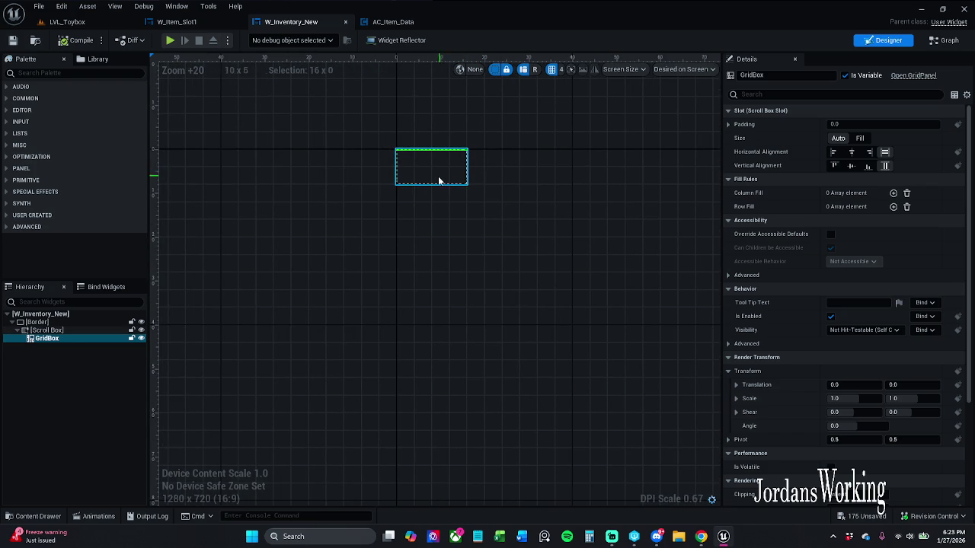
pyautogui.click(57, 322)
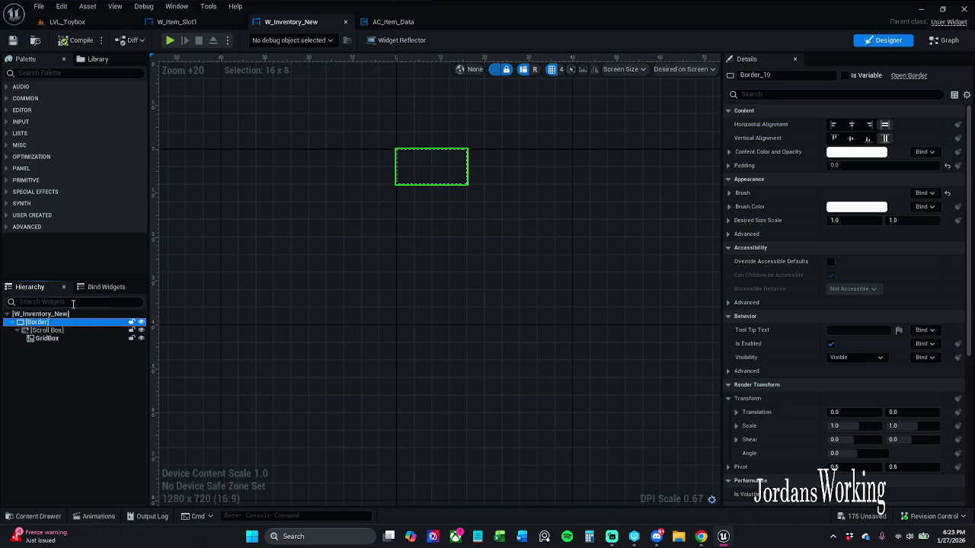
# Search the Palette for a Button and try dropping it into the Scroll Box, then abandon it.
pyautogui.click(98, 74)
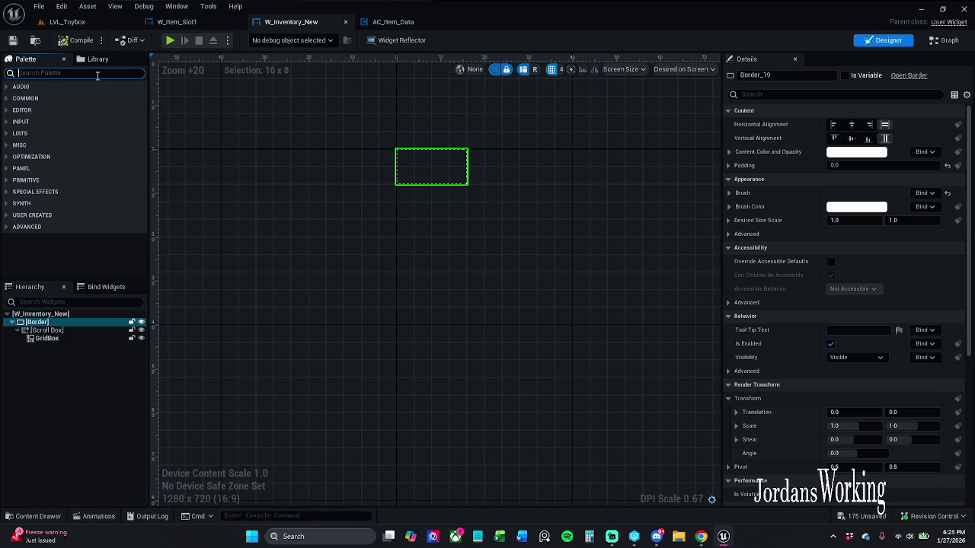
pyautogui.write('button')
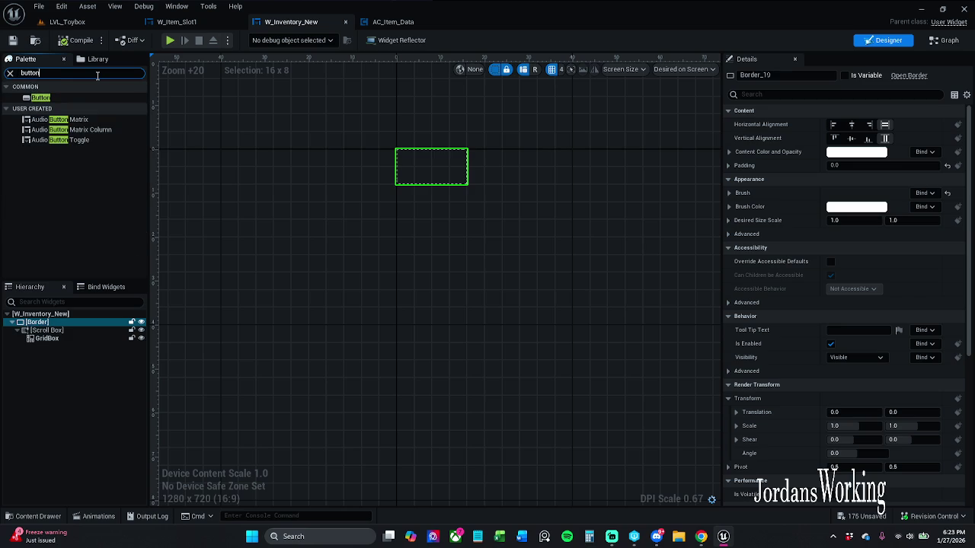
pyautogui.click(84, 99)
pyautogui.moveTo(71, 314); pyautogui.dragTo(66, 333)
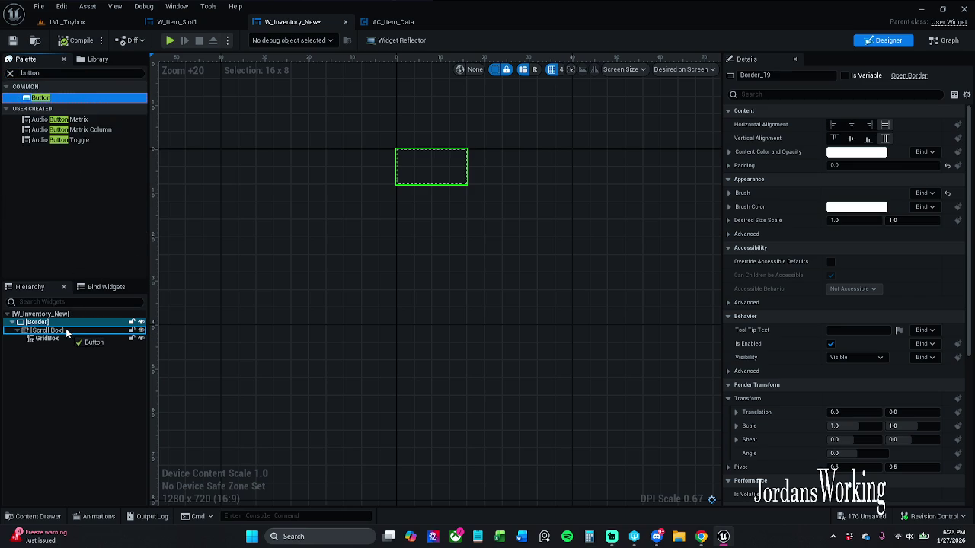
pyautogui.moveTo(66, 331); pyautogui.dragTo(270, 282)
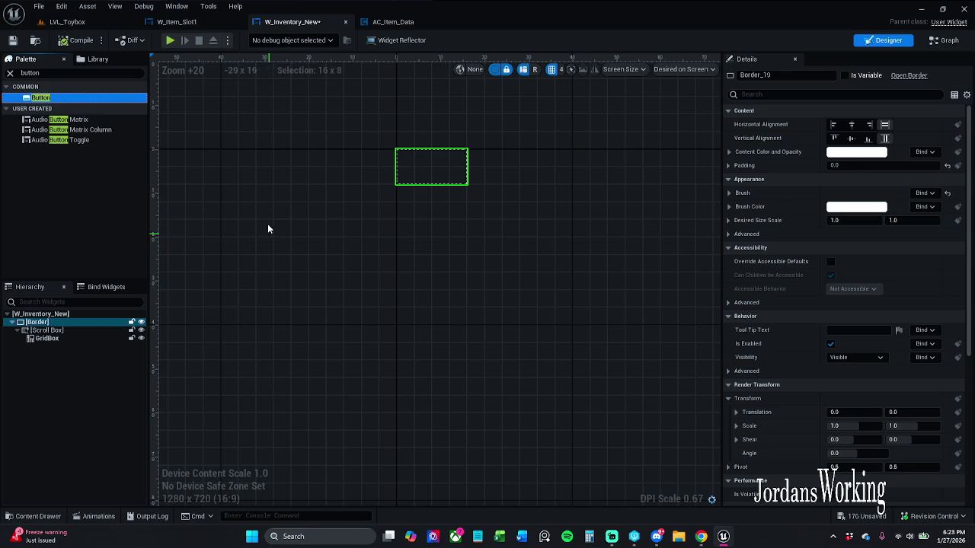
pyautogui.click(270, 245)
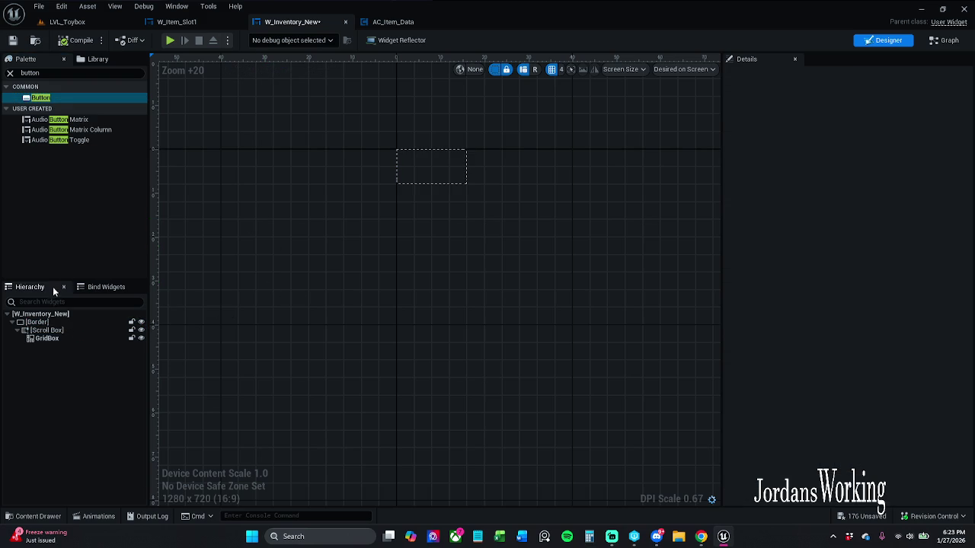
# Add an Overlay under the Scroll Box beside the GridBox.
pyautogui.click(10, 73)
pyautogui.write('over')
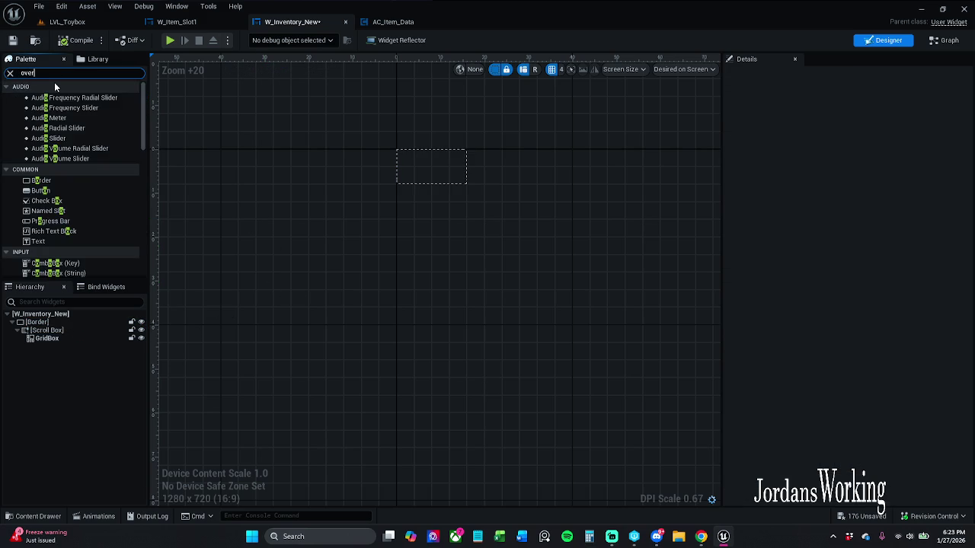
pyautogui.write('la')
pyautogui.moveTo(55, 98)
pyautogui.mouseDown()
pyautogui.moveTo(60, 257)
pyautogui.moveTo(48, 327)
pyautogui.mouseUp()
pyautogui.moveTo(47, 329); pyautogui.dragTo(67, 337)
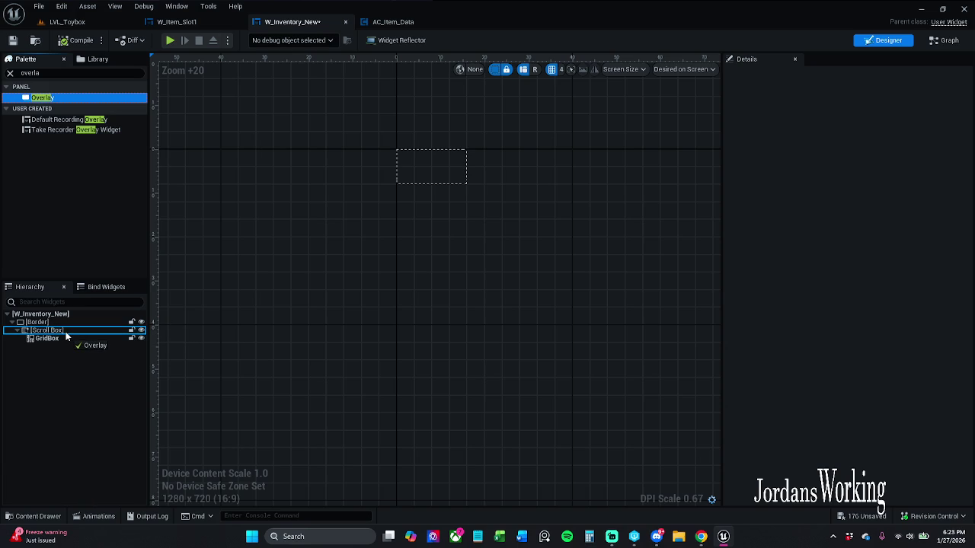
pyautogui.moveTo(67, 337)
pyautogui.mouseDown()
pyautogui.moveTo(215, 330)
pyautogui.moveTo(205, 283)
pyautogui.mouseUp()
pyautogui.click(67, 331)
pyautogui.moveTo(67, 330)
pyautogui.mouseDown()
pyautogui.moveTo(46, 341)
pyautogui.moveTo(43, 333)
pyautogui.moveTo(45, 359)
pyautogui.moveTo(45, 332)
pyautogui.moveTo(21, 315)
pyautogui.moveTo(31, 338)
pyautogui.mouseUp()
pyautogui.click(45, 340)
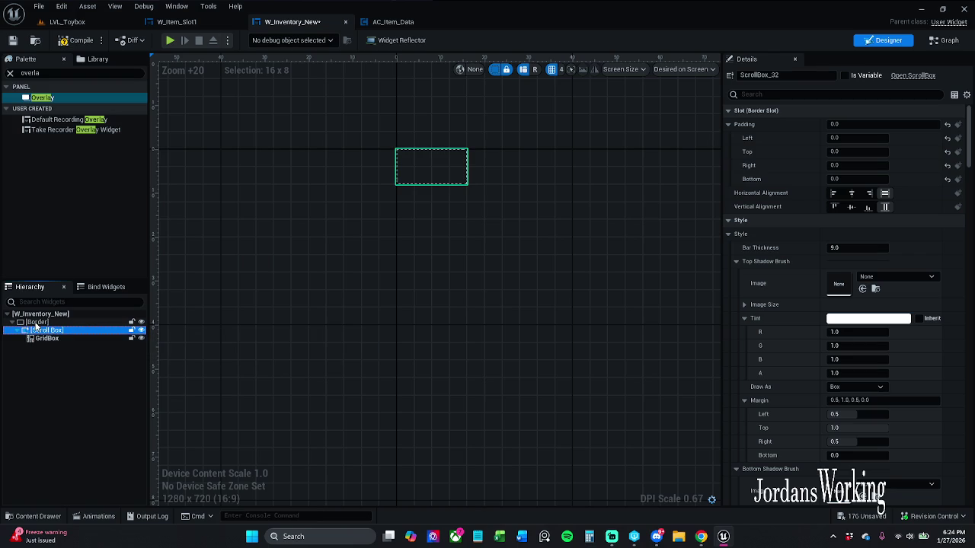
pyautogui.moveTo(56, 104); pyautogui.dragTo(44, 333)
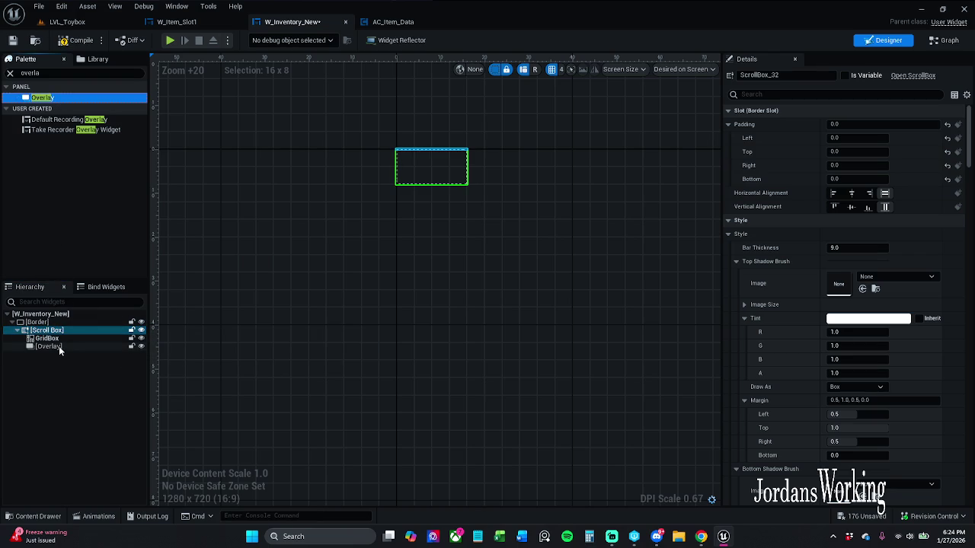
# Add a Button, Button_341, and make it a child of the Overlay.
pyautogui.click(9, 73)
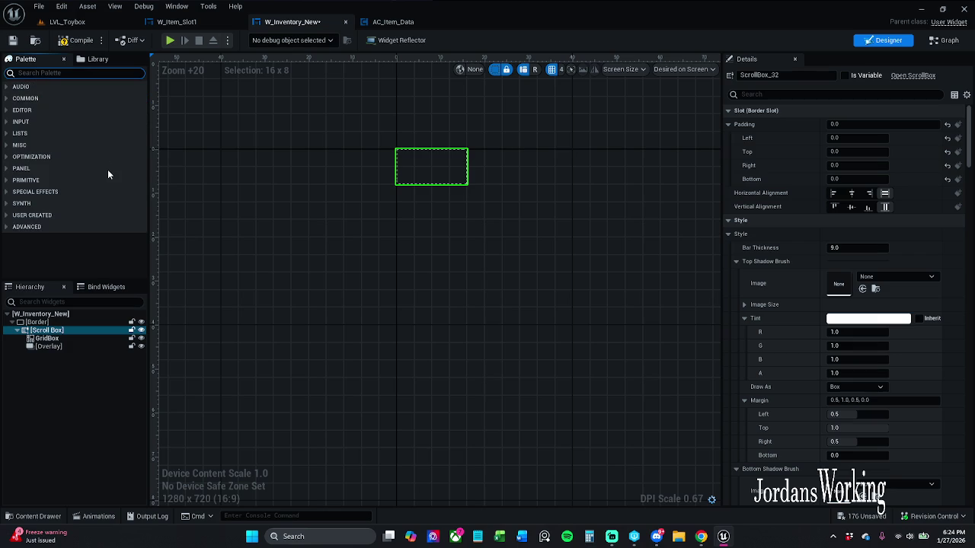
pyautogui.write('button')
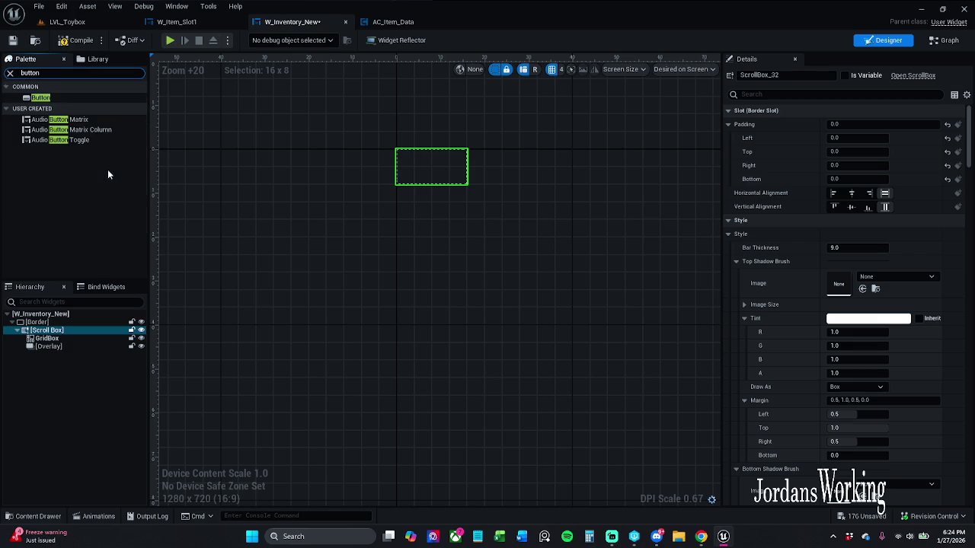
pyautogui.moveTo(78, 97); pyautogui.dragTo(64, 347)
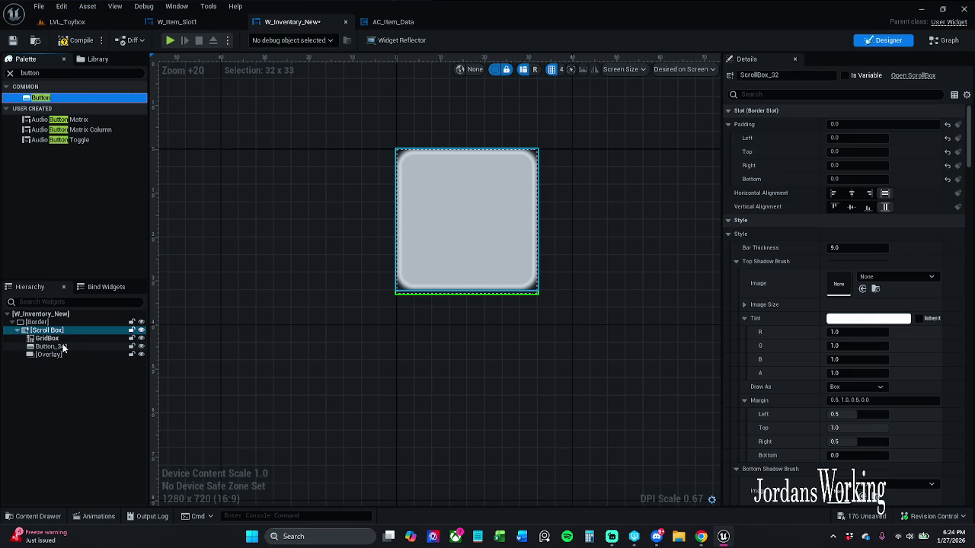
pyautogui.click(64, 348)
pyautogui.moveTo(64, 349); pyautogui.dragTo(69, 355)
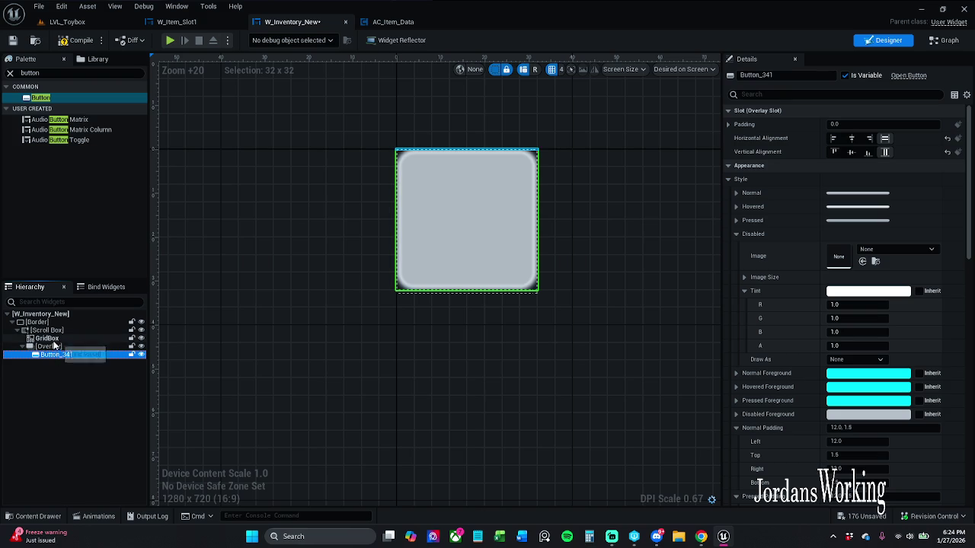
# Delete the Overlay with its Button_341, leaving Border > Scroll Box > GridBox.
pyautogui.moveTo(47, 332); pyautogui.dragTo(53, 346)
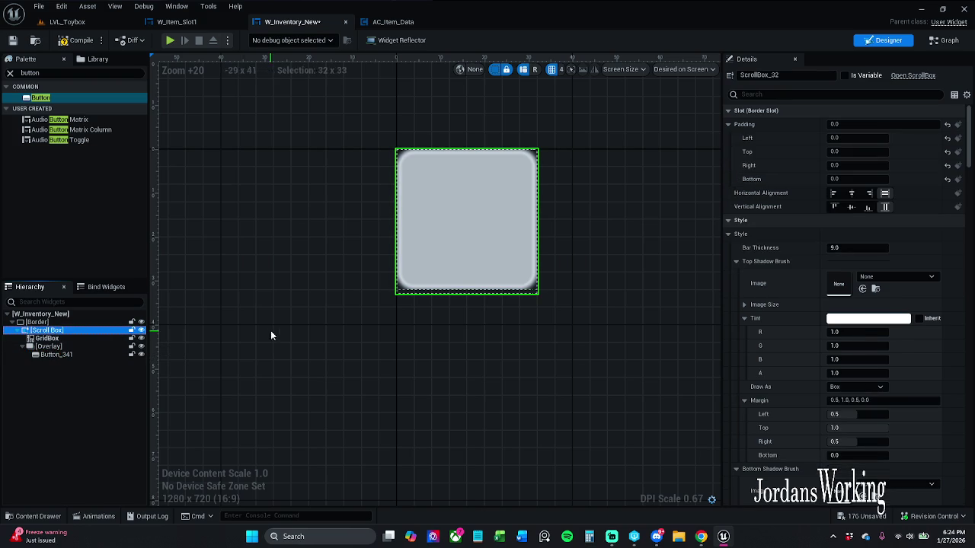
pyautogui.click(71, 347)
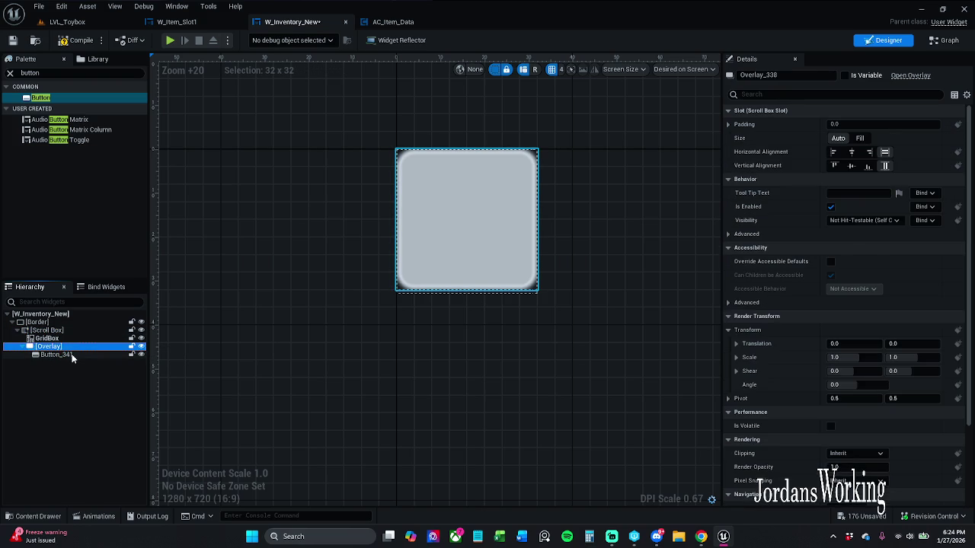
pyautogui.press('Delete')
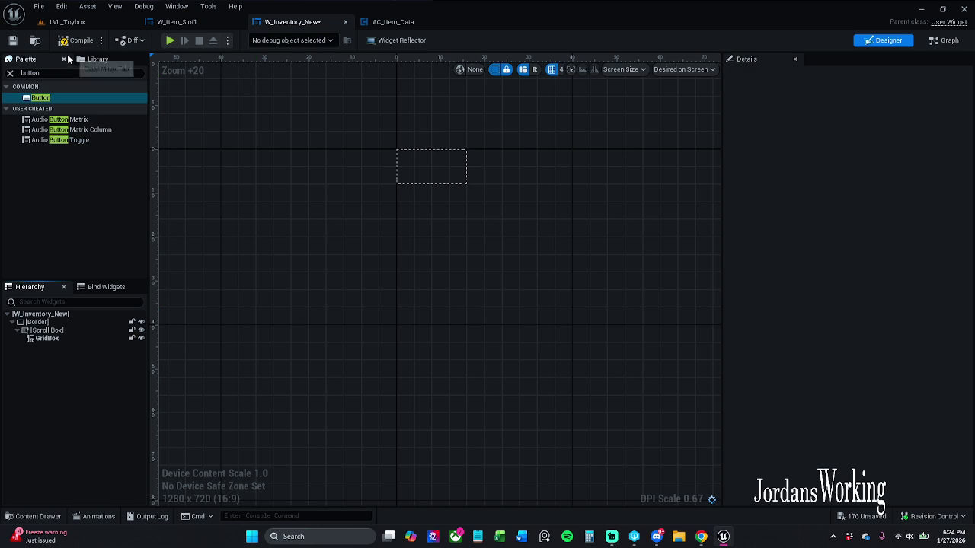
pyautogui.click(945, 40)
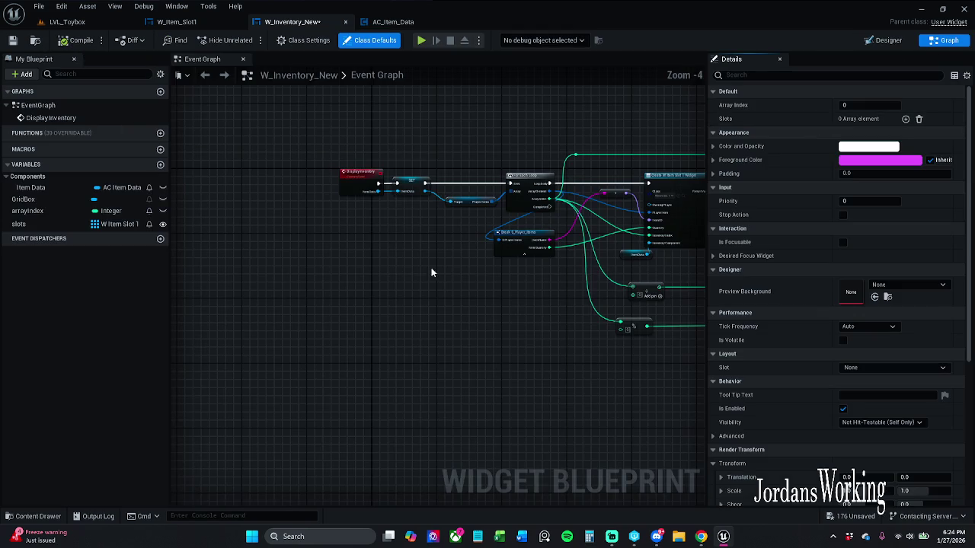
pyautogui.click(37, 200)
pyautogui.rightClick(39, 202)
pyautogui.click(75, 224)
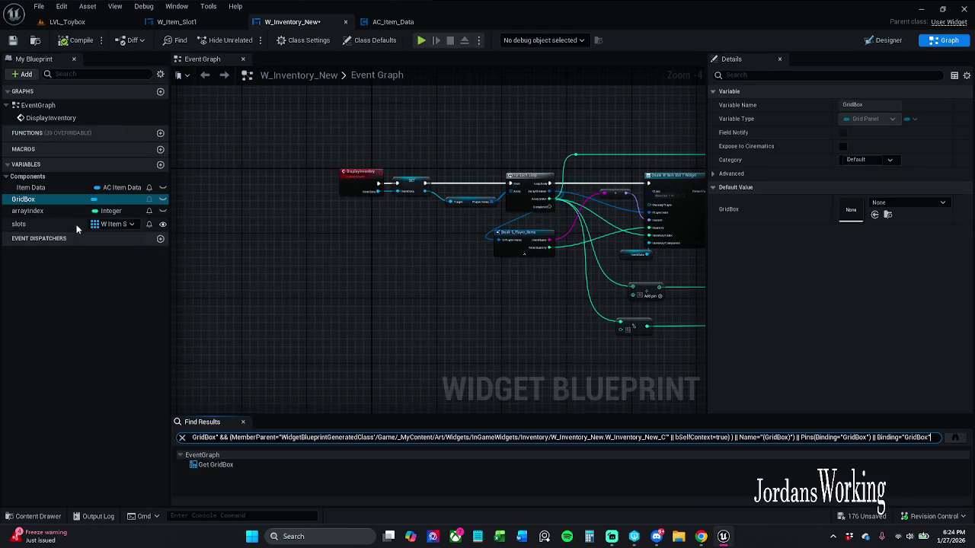
pyautogui.click(231, 466)
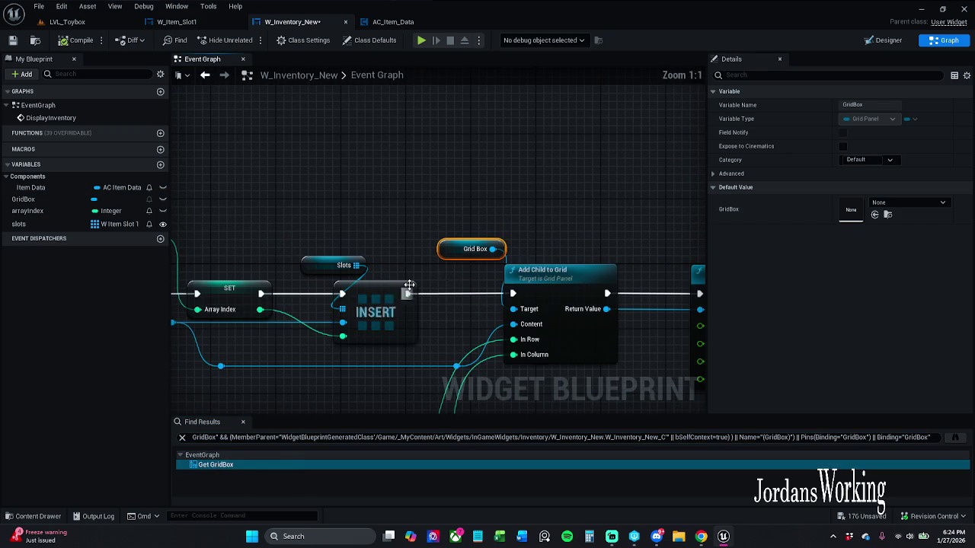
pyautogui.click(243, 421)
pyautogui.click(893, 38)
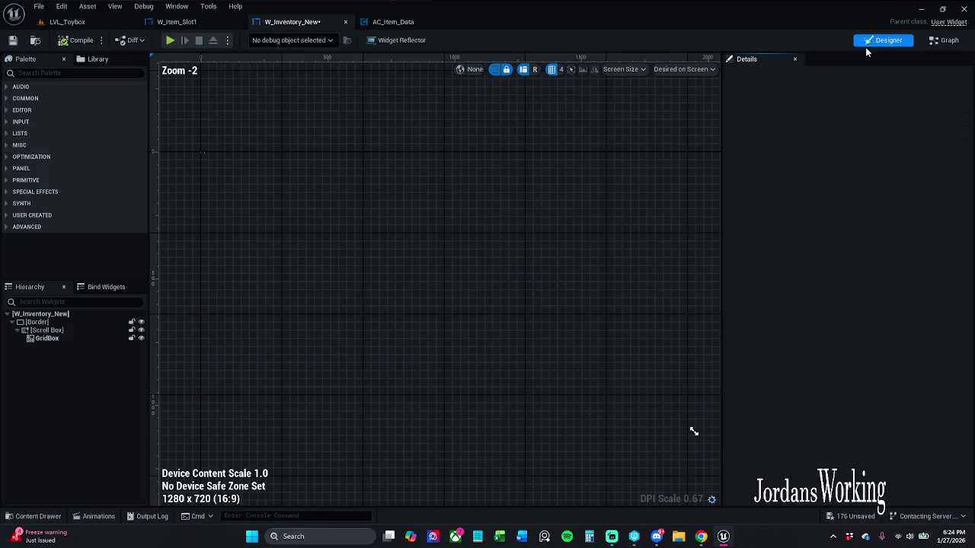
pyautogui.scroll(13, 457, 237)
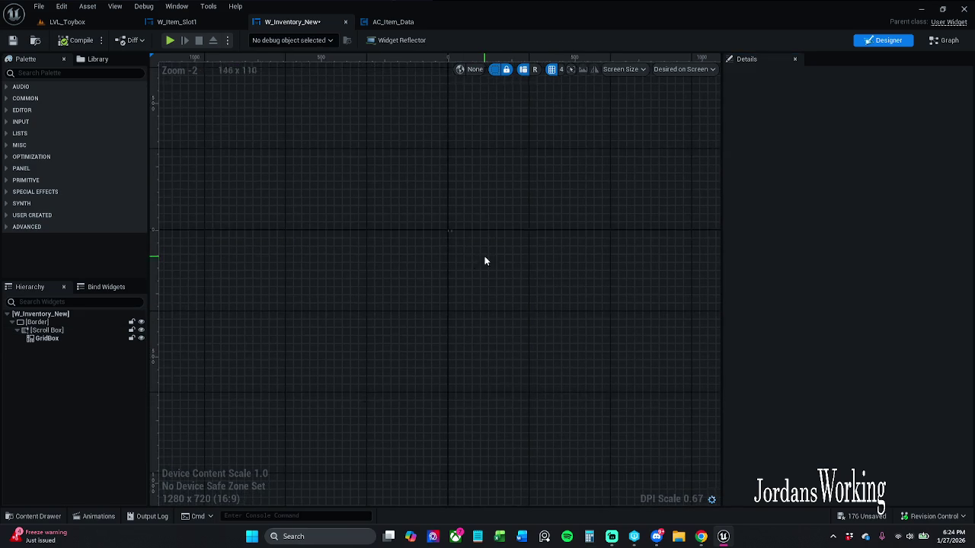
pyautogui.scroll(6, 469, 223)
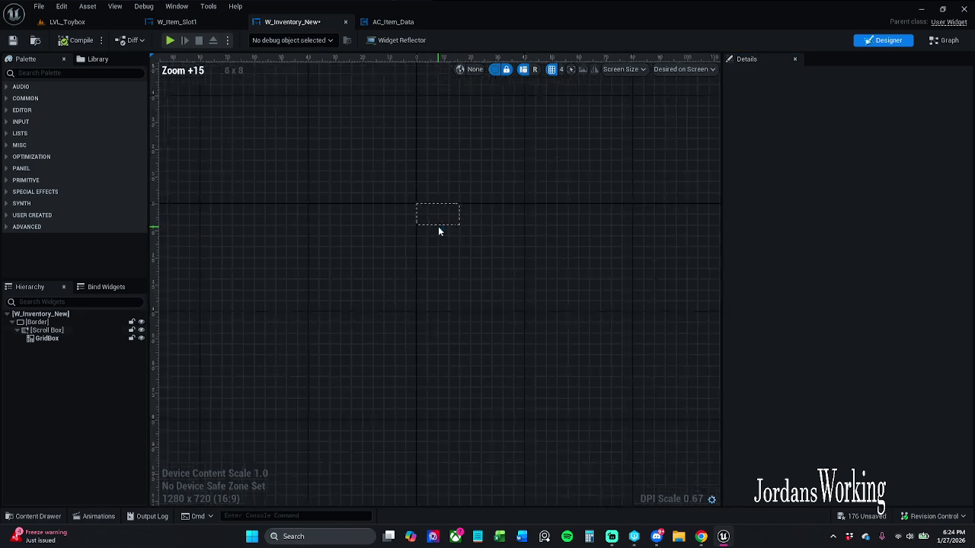
pyautogui.click(443, 217)
pyautogui.scroll(3, 442, 217)
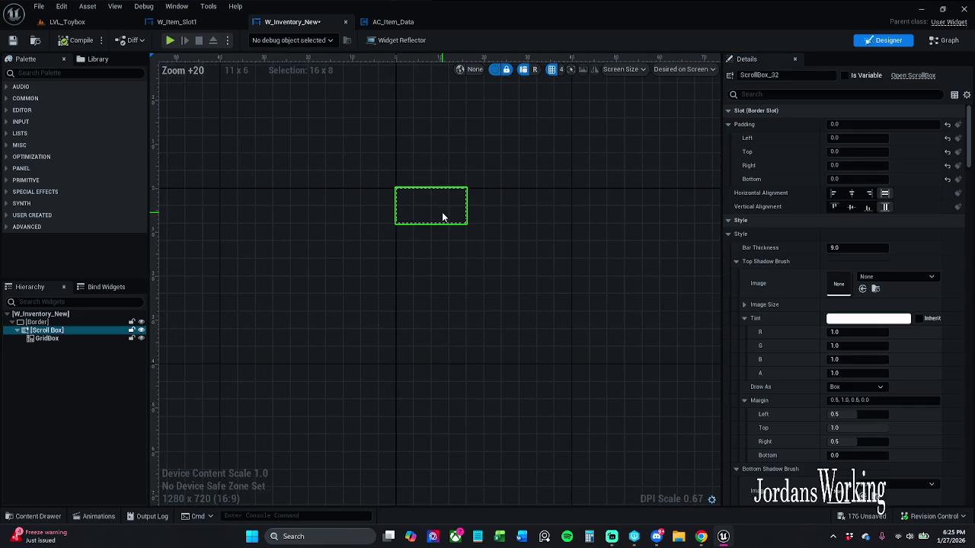
# Delete the Scroll Box along with its GridBox from the hierarchy.
pyautogui.click(65, 344)
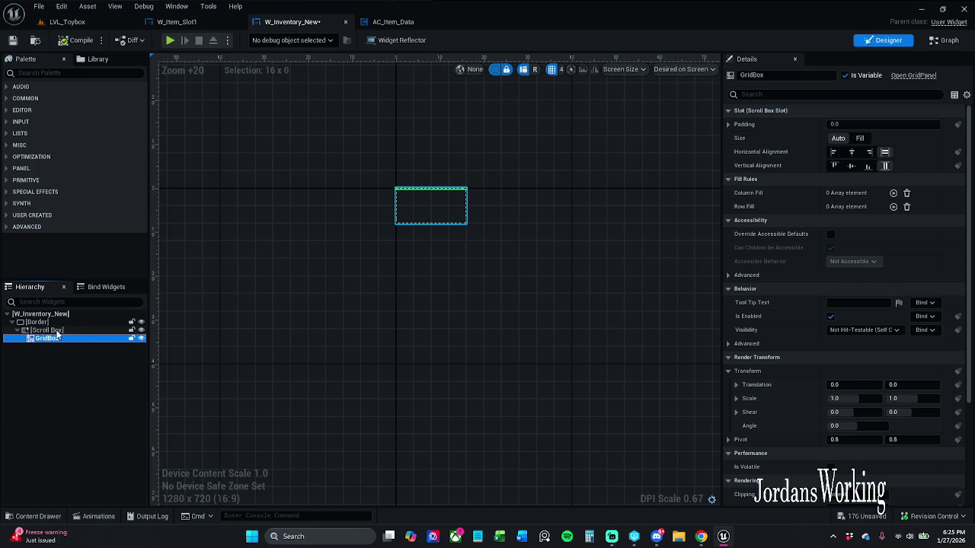
pyautogui.click(55, 332)
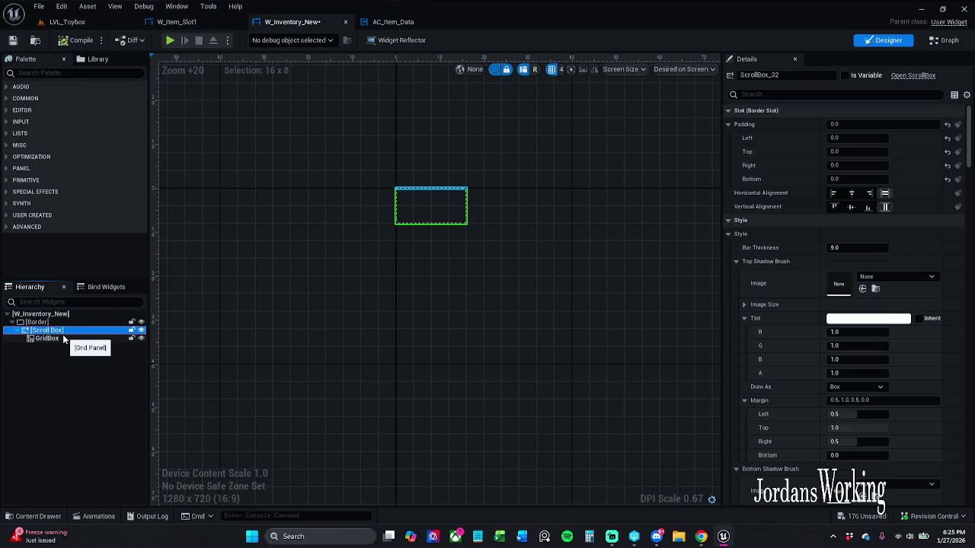
pyautogui.press('Delete')
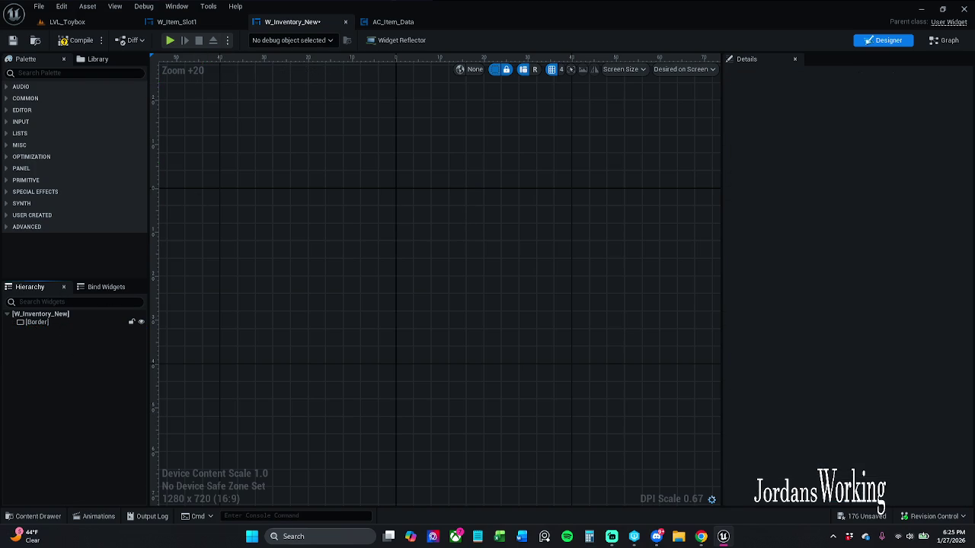
# Add an Overlay inside the Border, then undo to restore the Scroll Box and GridBox.
pyautogui.click(72, 71)
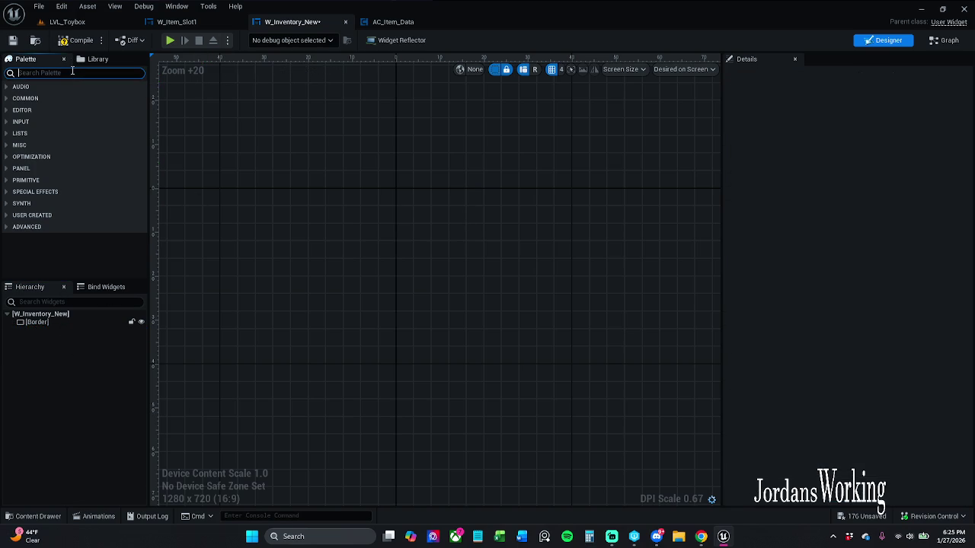
pyautogui.write('overl')
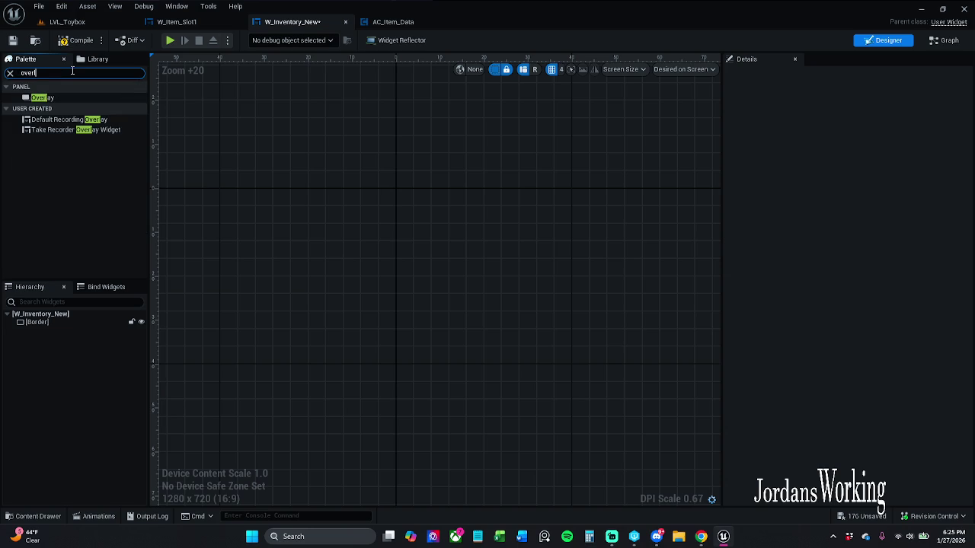
pyautogui.moveTo(82, 100); pyautogui.dragTo(54, 324)
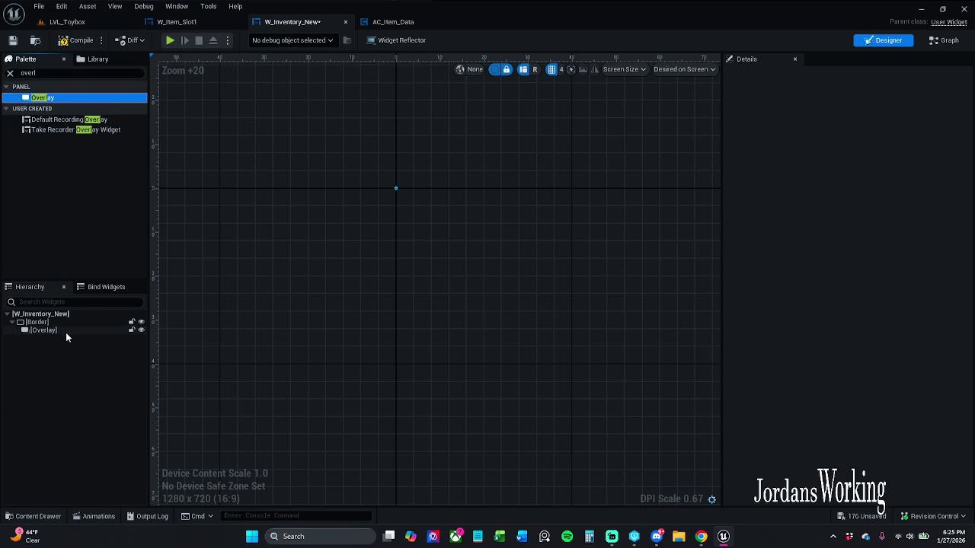
pyautogui.click(10, 73)
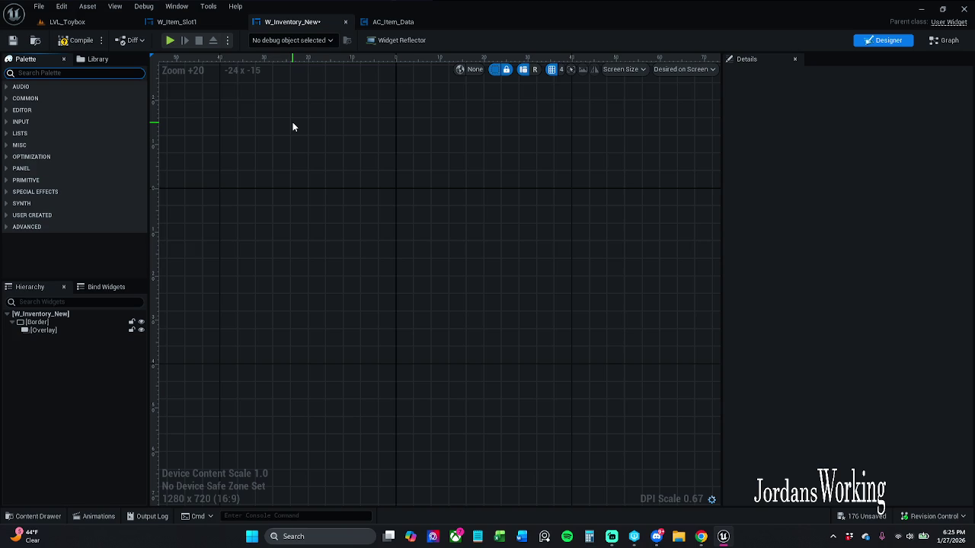
pyautogui.click(46, 392)
pyautogui.hotkey('ctrl', 'z')
pyautogui.hotkey('ctrl', 'z')
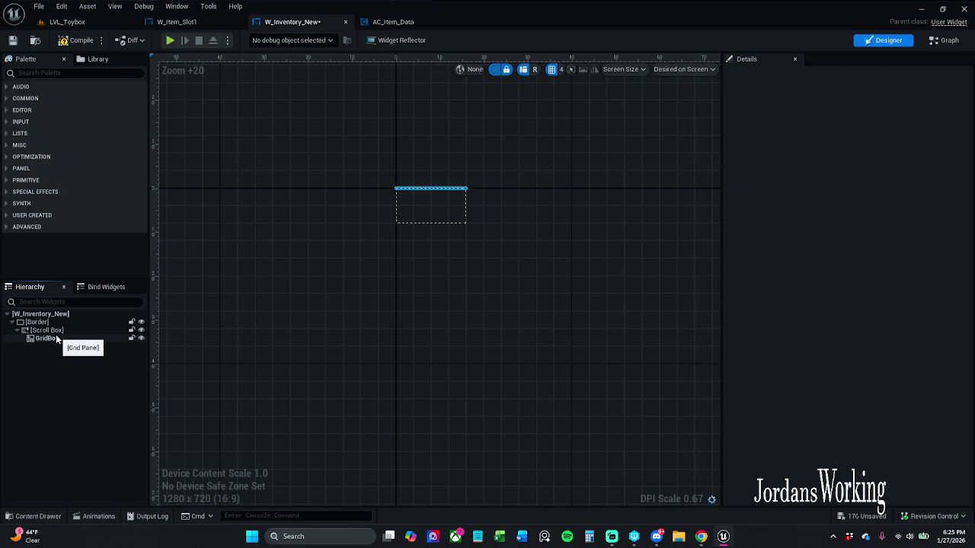
# Delete the Scroll Box and GridBox again, leaving only the Border.
pyautogui.click(56, 339)
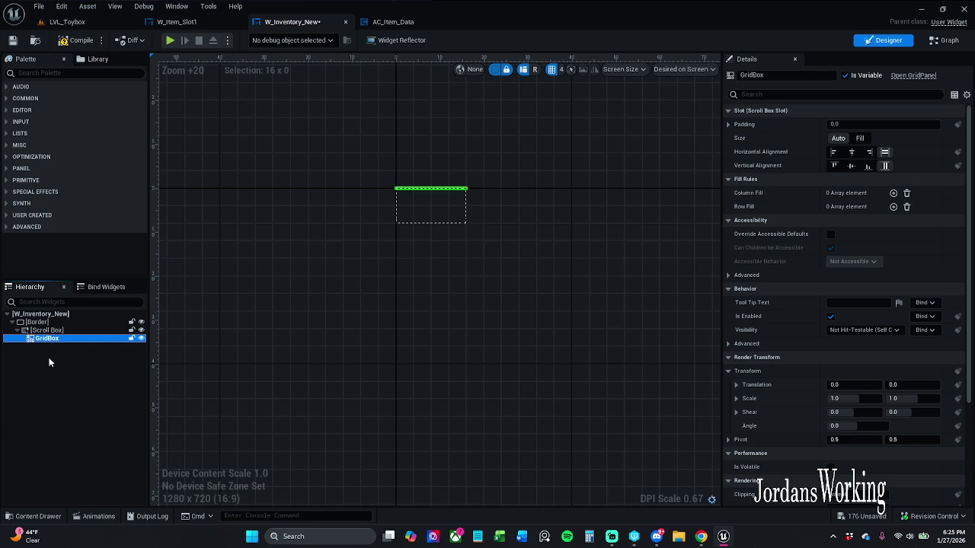
pyautogui.click(62, 329)
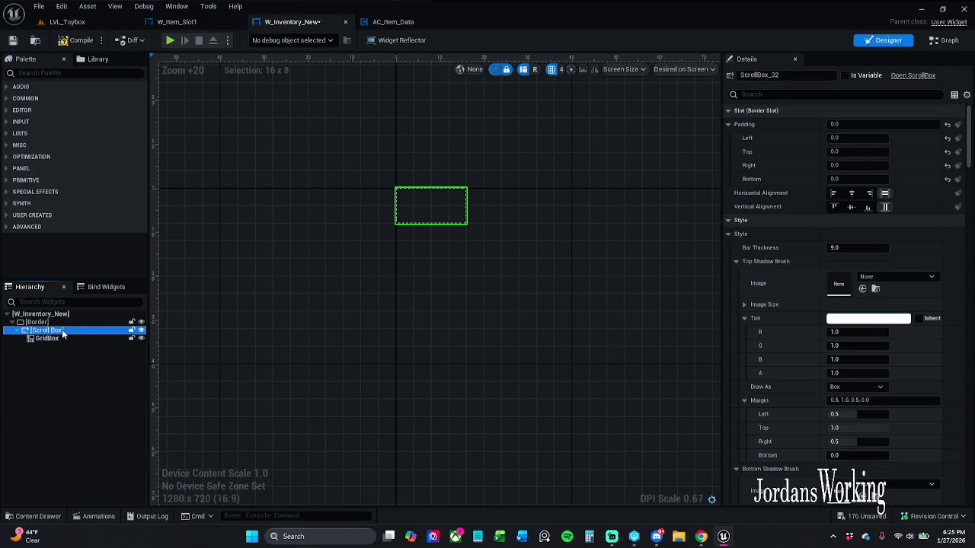
pyautogui.press('Delete')
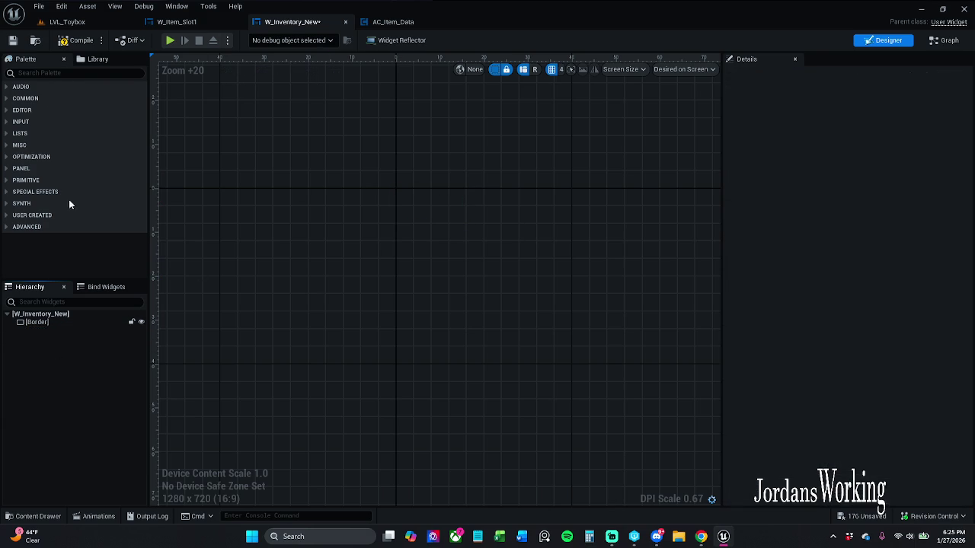
pyautogui.click(81, 73)
# Nest an Overlay, a Size Box and a Grid Panel inside the Border.
pyautogui.write('o')
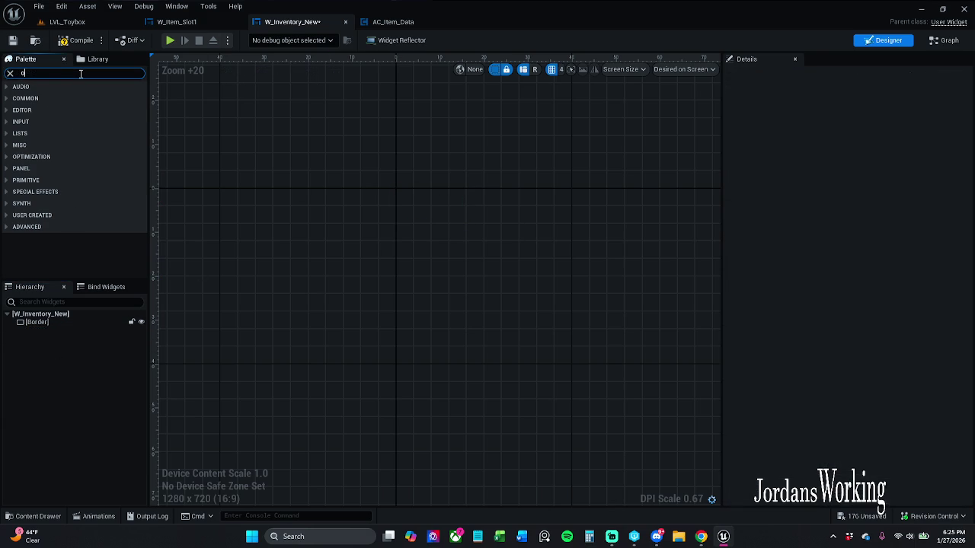
pyautogui.write('ver')
pyautogui.moveTo(57, 96)
pyautogui.mouseDown()
pyautogui.moveTo(67, 269)
pyautogui.moveTo(51, 321)
pyautogui.mouseUp()
pyautogui.click(10, 73)
pyautogui.write('si')
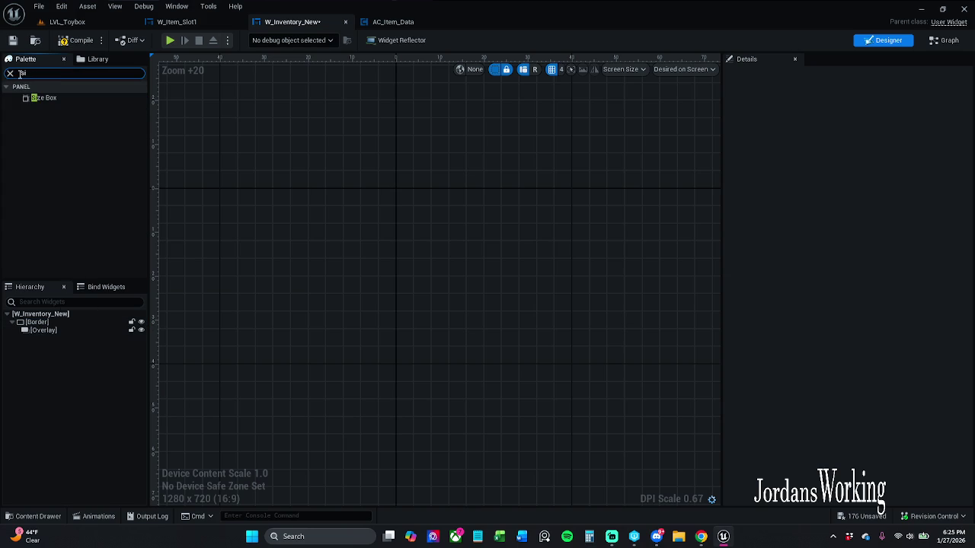
pyautogui.write('zebox')
pyautogui.moveTo(49, 98)
pyautogui.mouseDown()
pyautogui.moveTo(57, 97)
pyautogui.moveTo(55, 331)
pyautogui.mouseUp()
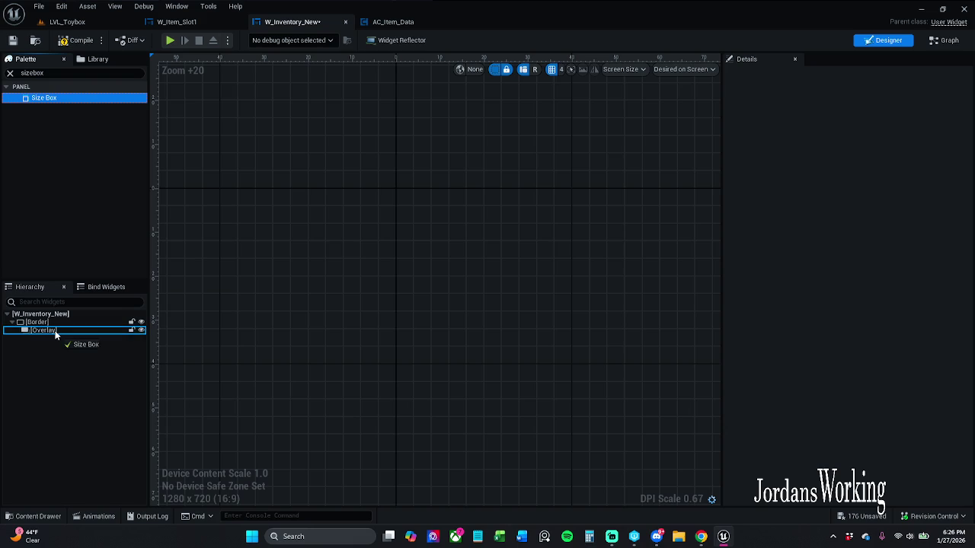
pyautogui.click(57, 72)
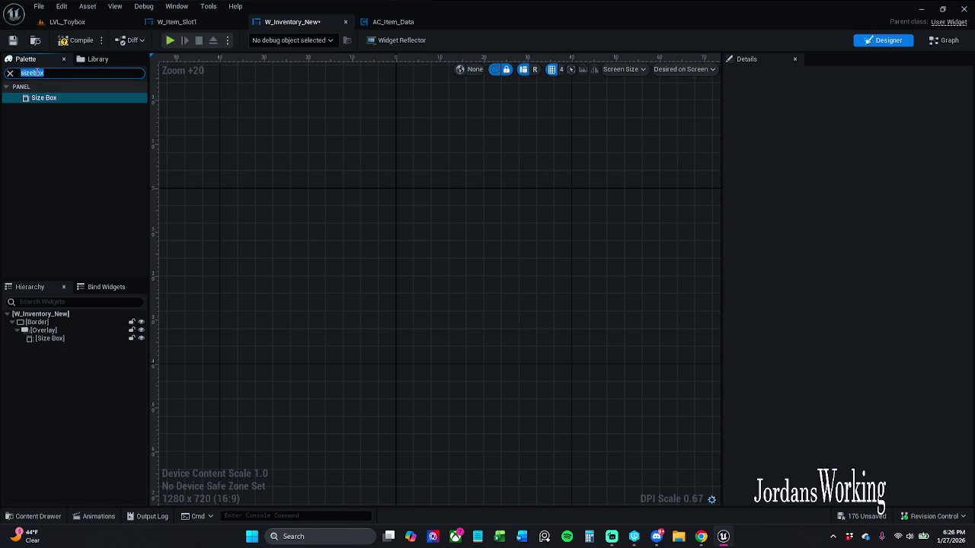
pyautogui.write('gr')
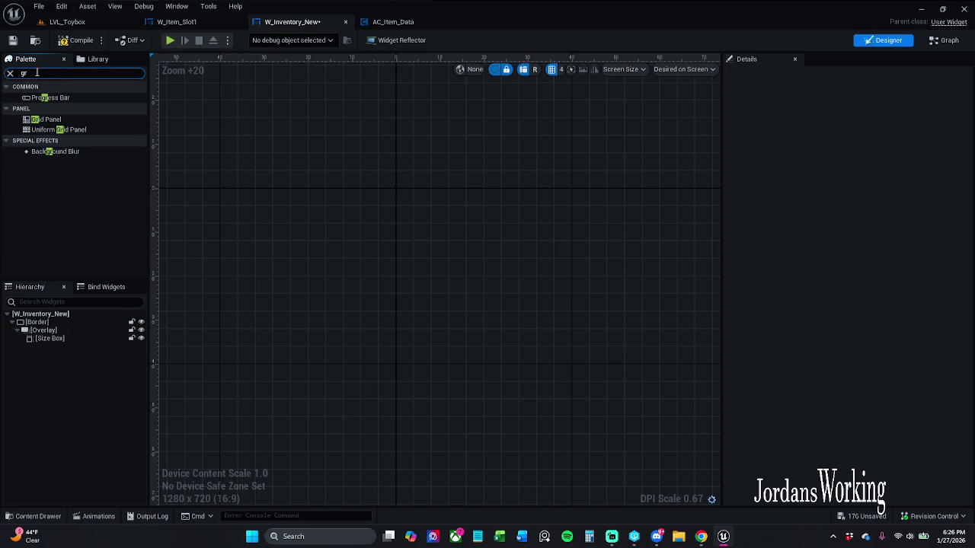
pyautogui.write('id')
pyautogui.moveTo(55, 97); pyautogui.dragTo(54, 342)
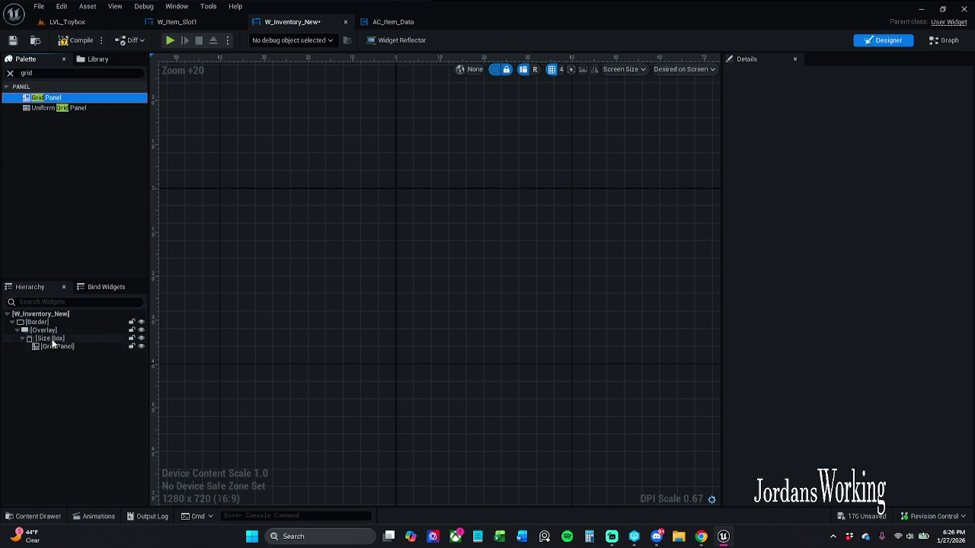
# Rename the Grid Panel to gridBox, tick Is Variable, and view the Event Graph.
pyautogui.doubleClick(61, 349)
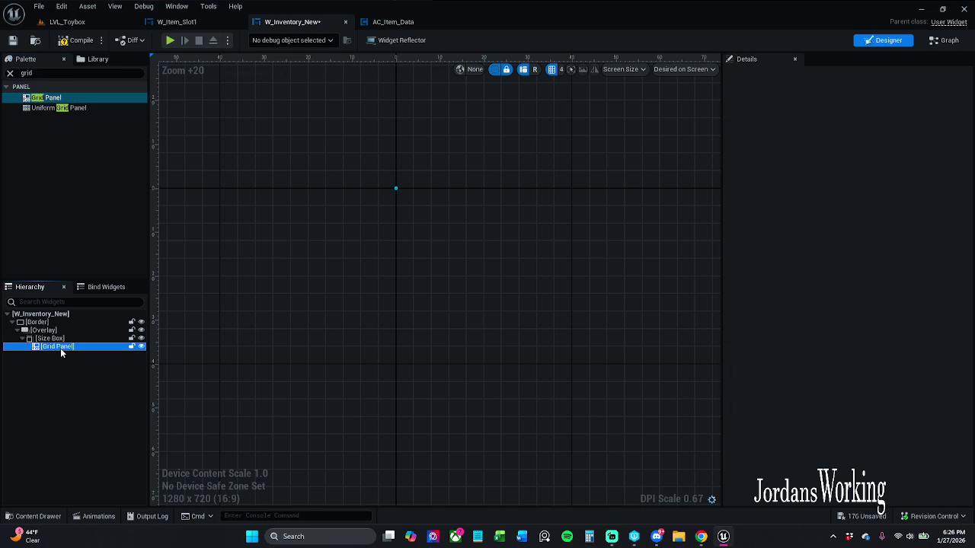
pyautogui.moveTo(60, 346); pyautogui.dragTo(74, 348)
pyautogui.write('GridBox')
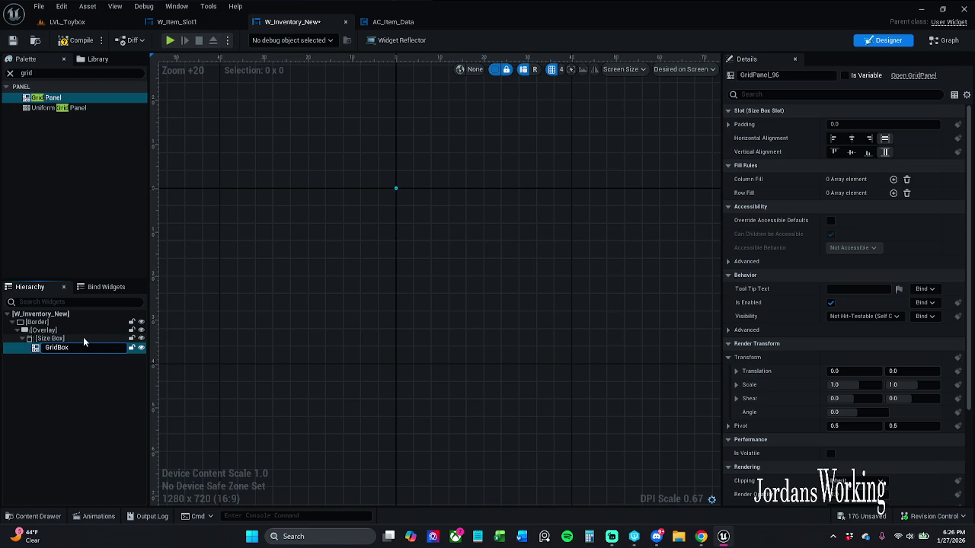
pyautogui.moveTo(70, 348); pyautogui.dragTo(5, 350)
pyautogui.press('Right')
pyautogui.press('Return')
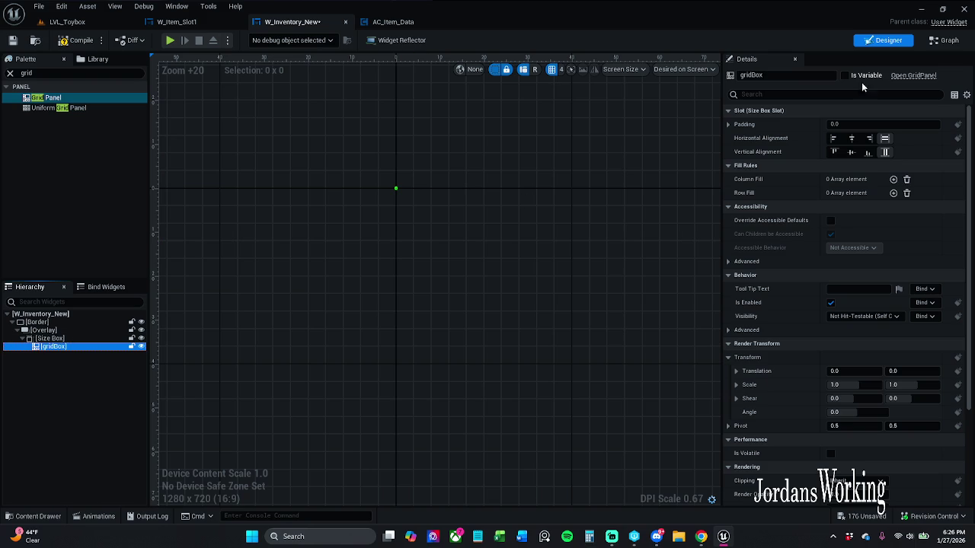
pyautogui.click(850, 78)
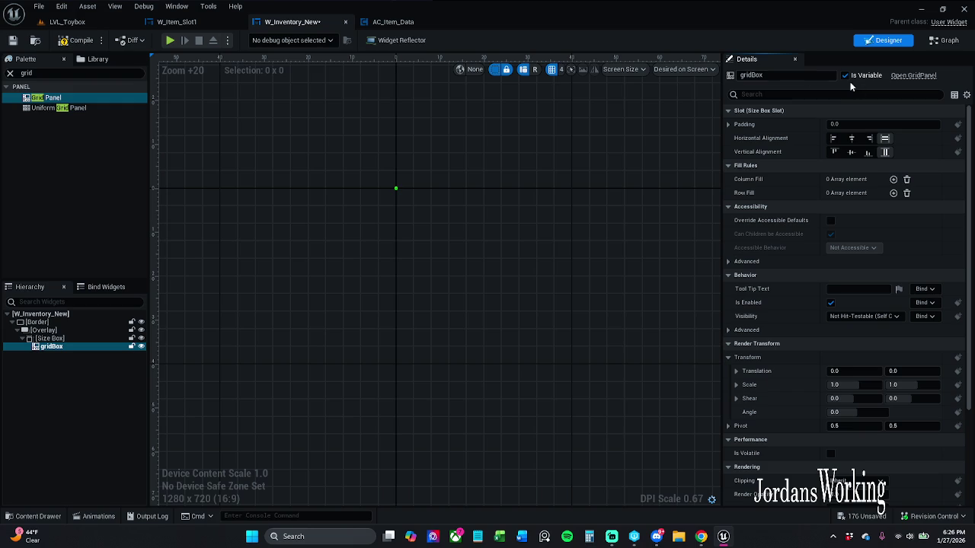
pyautogui.click(46, 74)
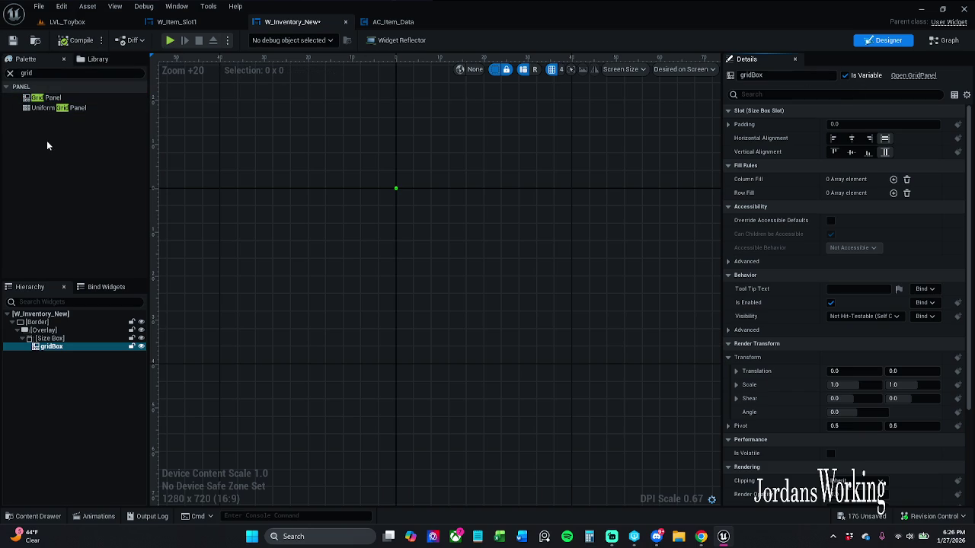
pyautogui.click(937, 46)
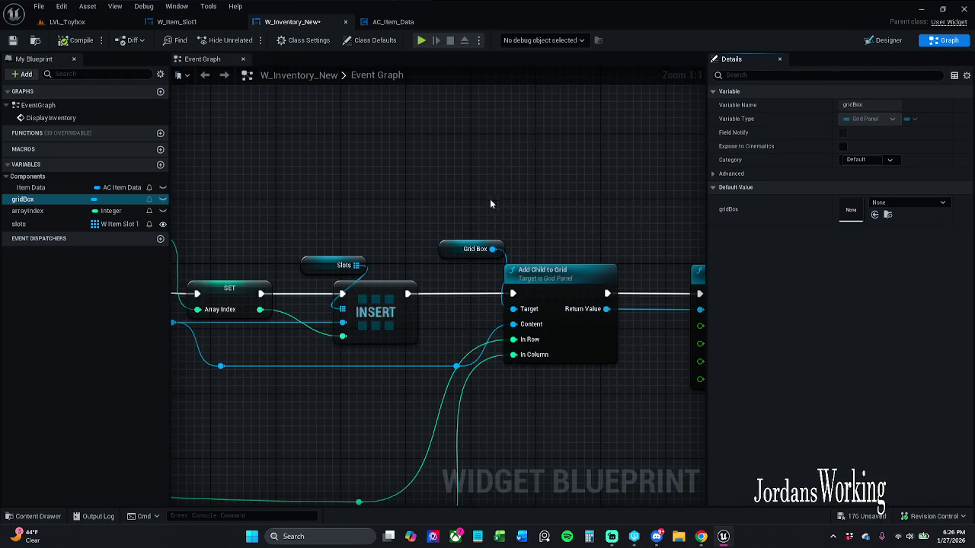
# Nudge the Grid Box getter node slightly right in the Event Graph.
pyautogui.click(883, 40)
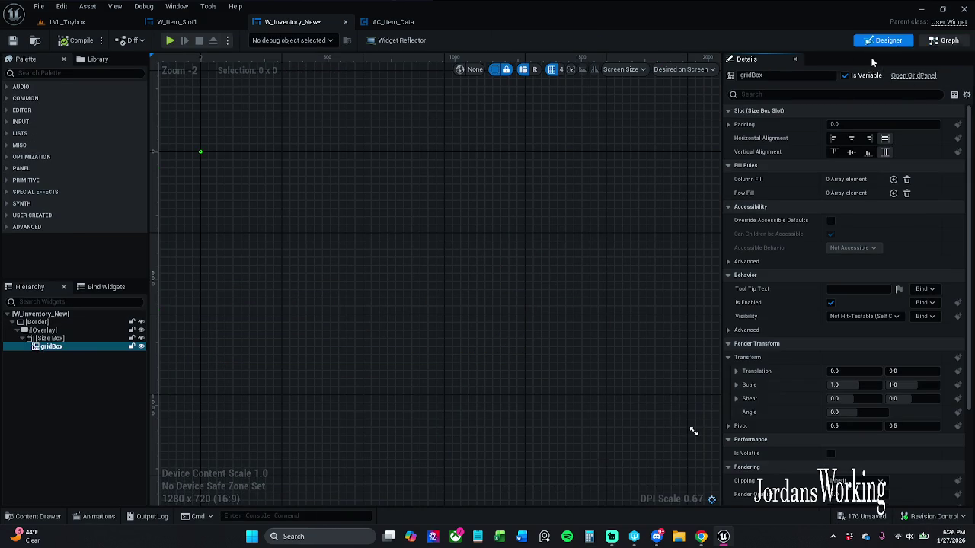
pyautogui.click(943, 40)
pyautogui.click(473, 252)
pyautogui.moveTo(472, 259); pyautogui.dragTo(488, 259)
pyautogui.click(527, 212)
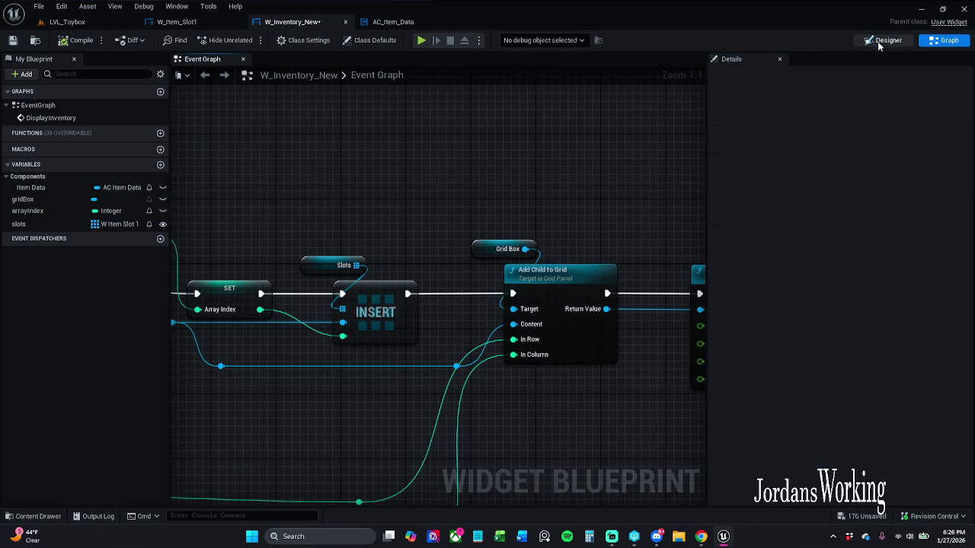
# Back in the Designer, add a test Button inside gridBox, then delete it.
pyautogui.click(883, 40)
pyautogui.scroll(13, 234, 177)
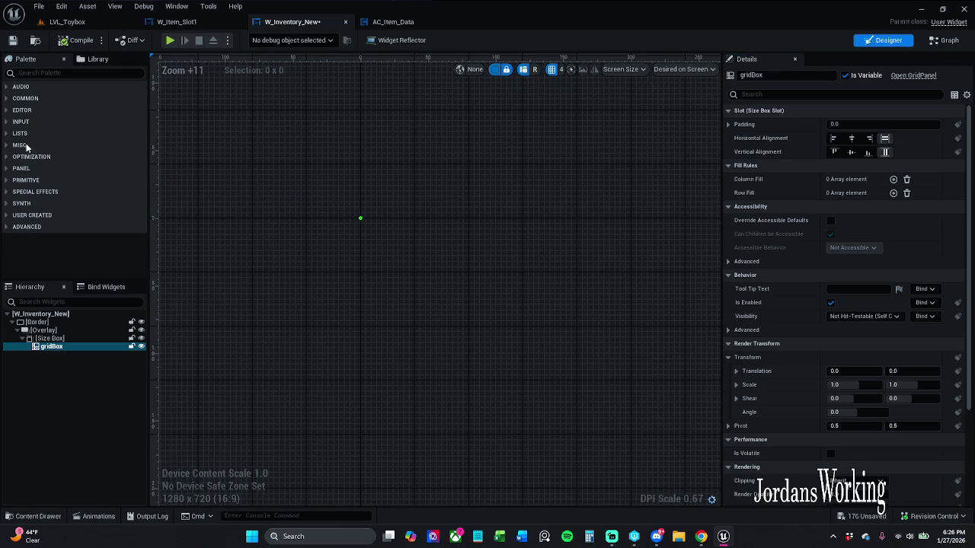
pyautogui.click(64, 73)
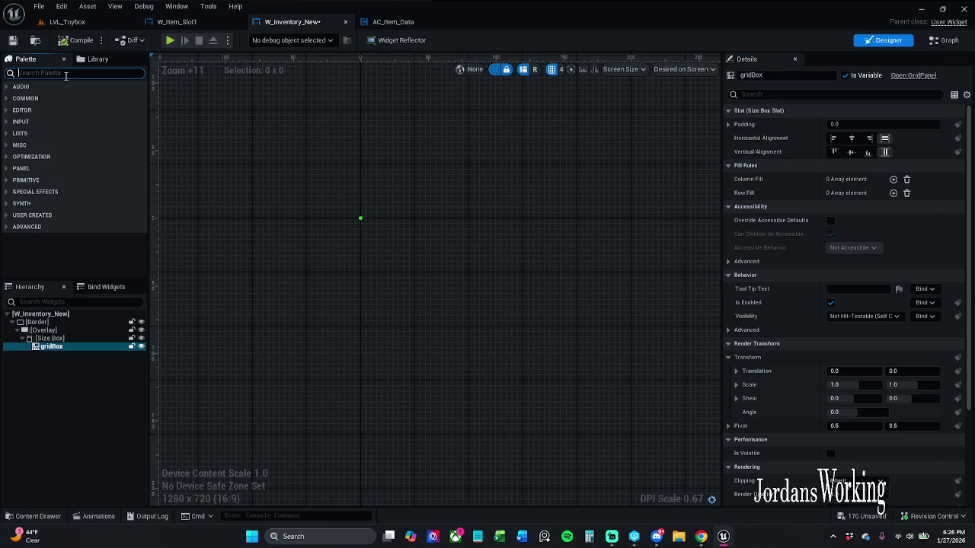
pyautogui.write('button')
pyautogui.moveTo(61, 95)
pyautogui.mouseDown()
pyautogui.moveTo(61, 335)
pyautogui.moveTo(52, 348)
pyautogui.mouseUp()
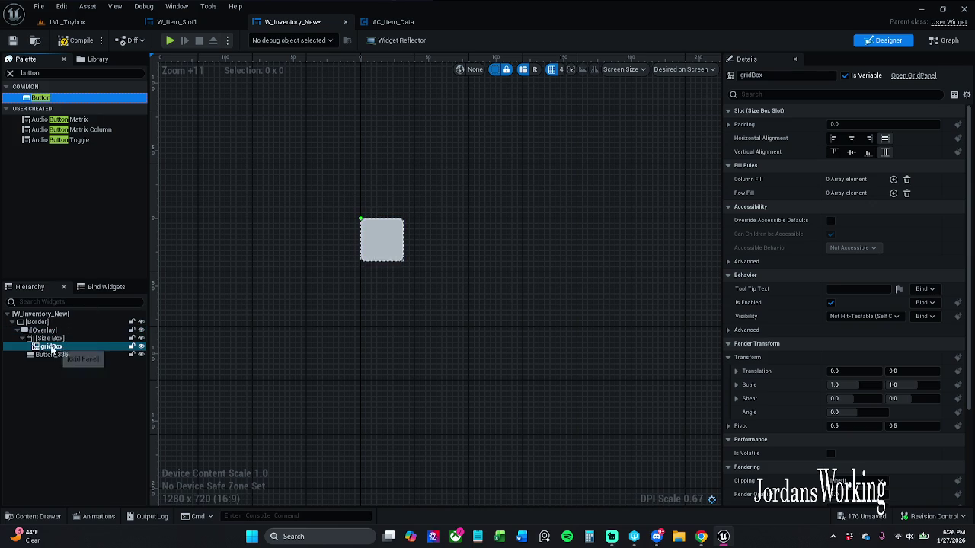
pyautogui.click(62, 355)
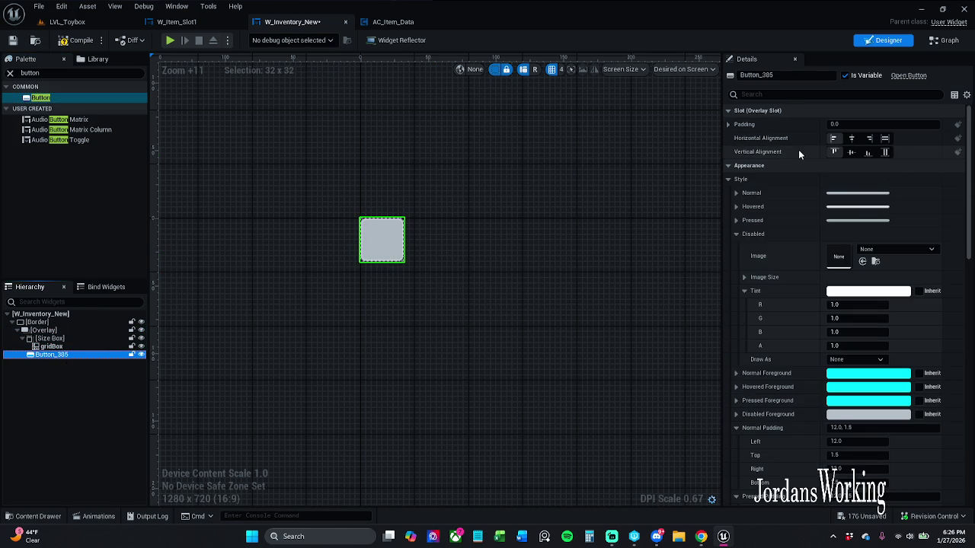
pyautogui.scroll(6, 383, 224)
pyautogui.scroll(-6, 383, 204)
pyautogui.scroll(3, 384, 206)
pyautogui.press('Delete')
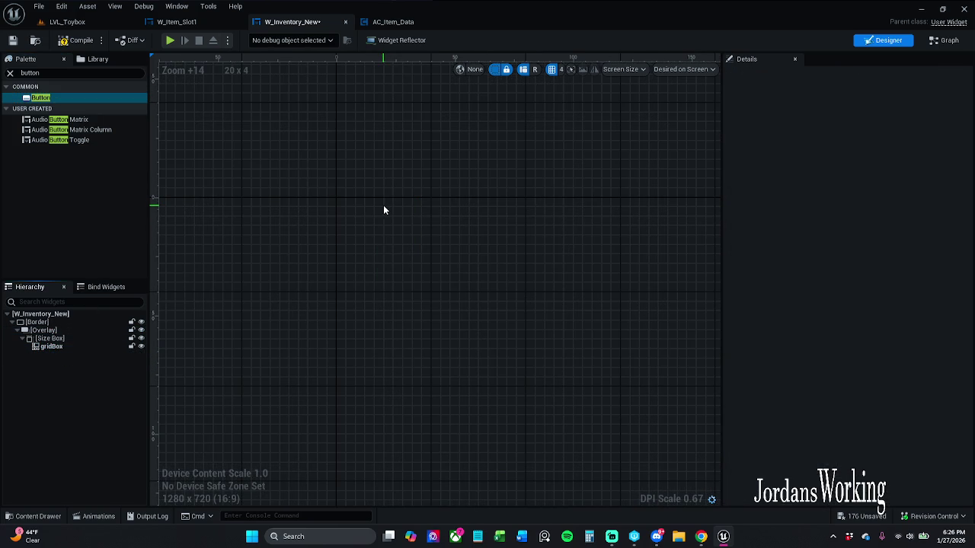
pyautogui.click(10, 72)
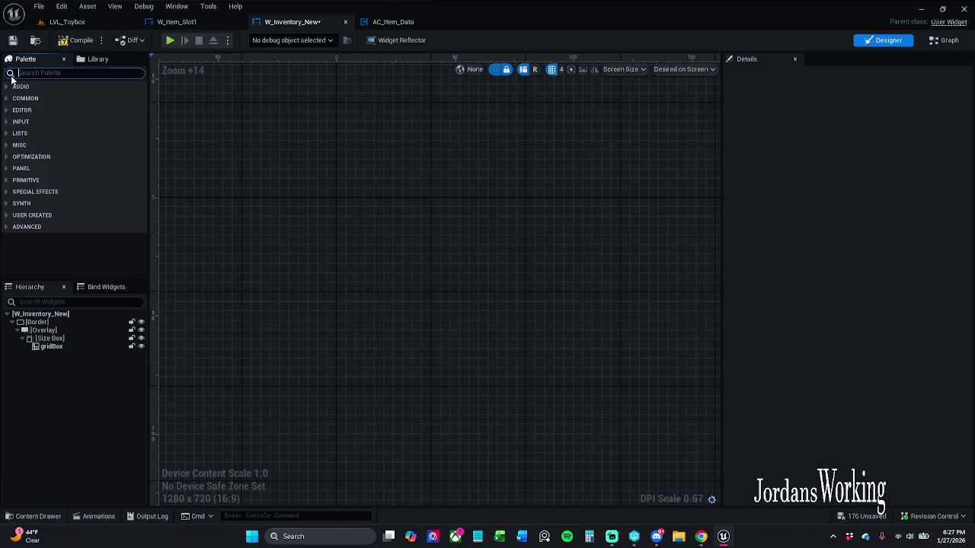
# Add a second Size Box under the Overlay.
pyautogui.write('size')
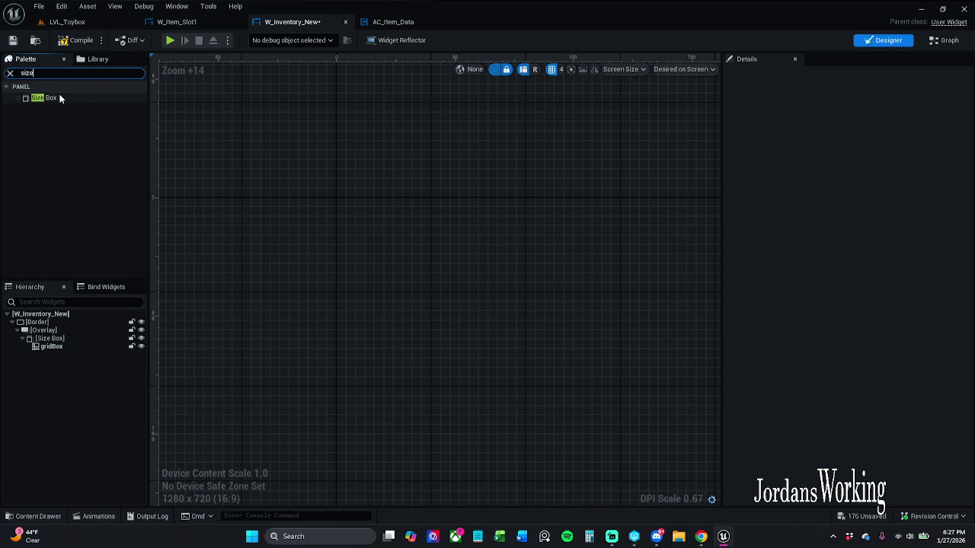
pyautogui.moveTo(59, 97)
pyautogui.mouseDown()
pyautogui.moveTo(83, 147)
pyautogui.moveTo(70, 335)
pyautogui.mouseUp()
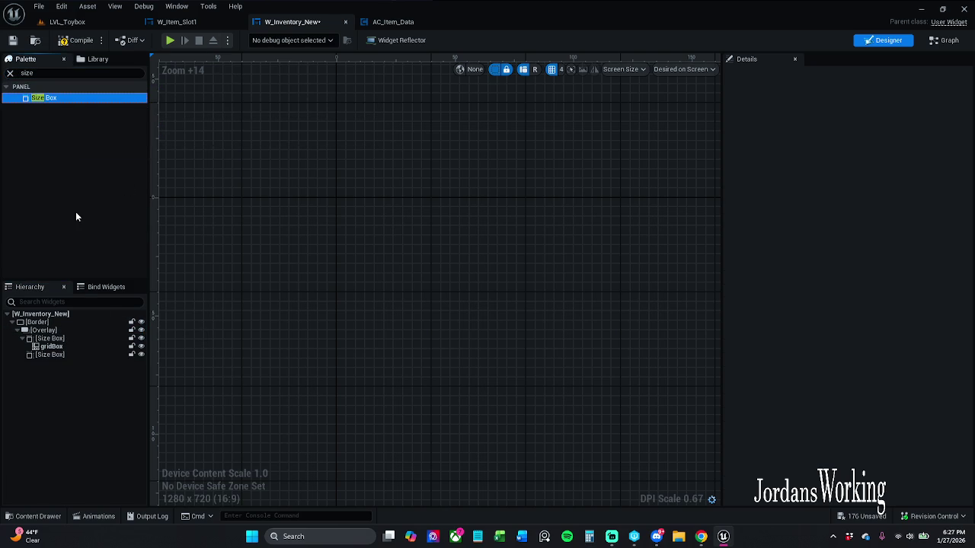
pyautogui.click(62, 355)
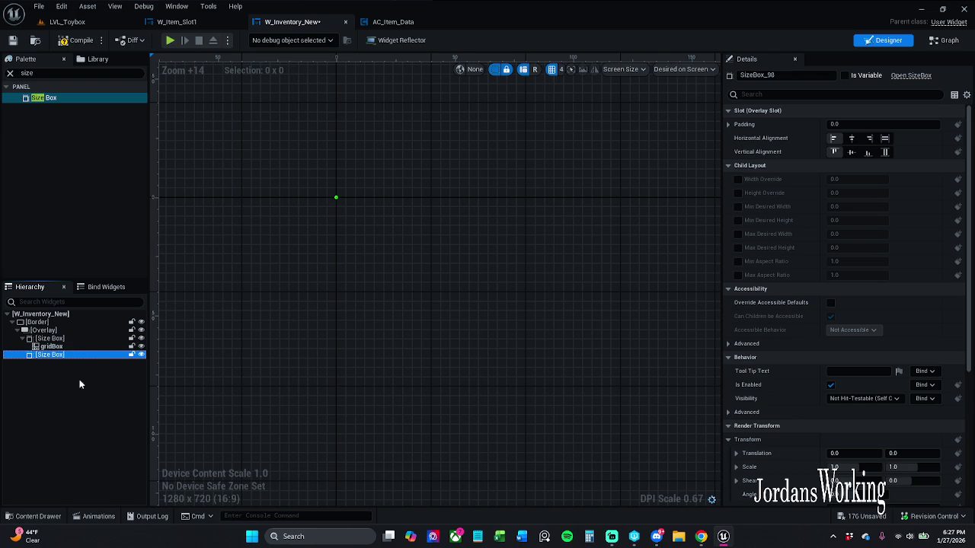
# Set the Size Box holding gridBox to Fill horizontally and vertically.
pyautogui.click(53, 339)
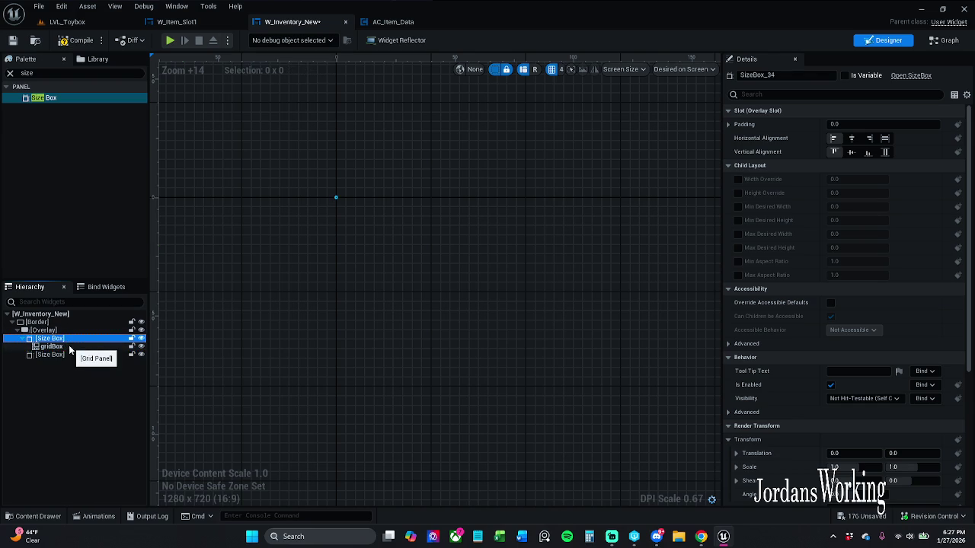
pyautogui.click(884, 138)
pyautogui.click(884, 151)
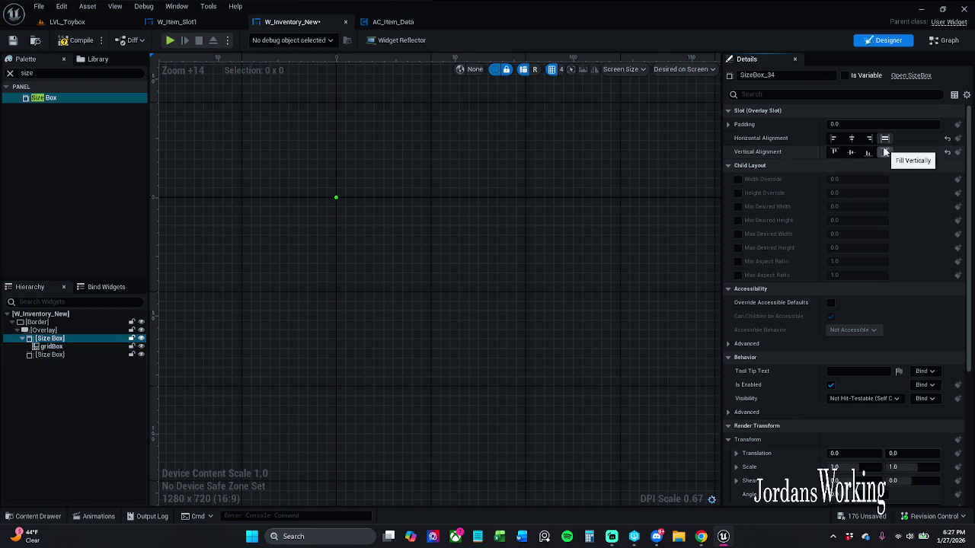
pyautogui.click(68, 346)
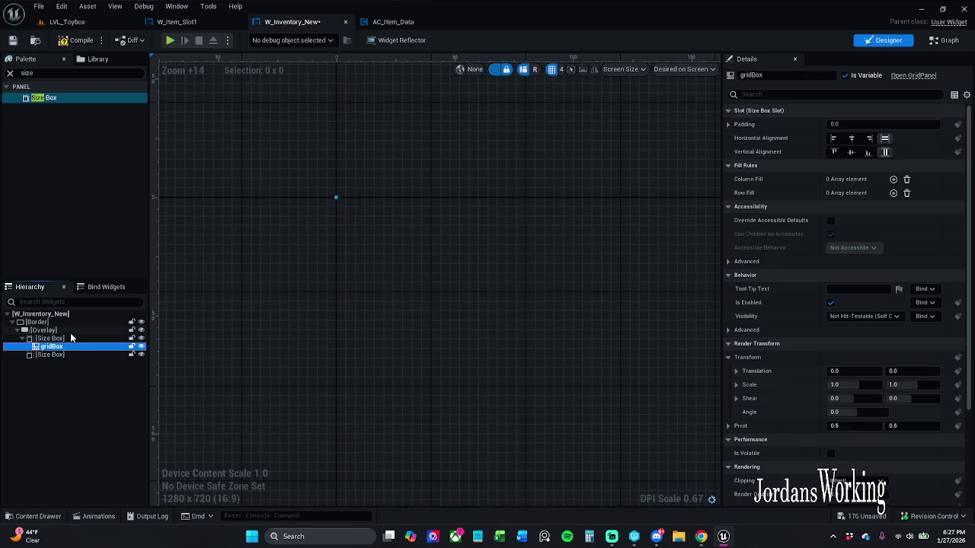
pyautogui.click(70, 331)
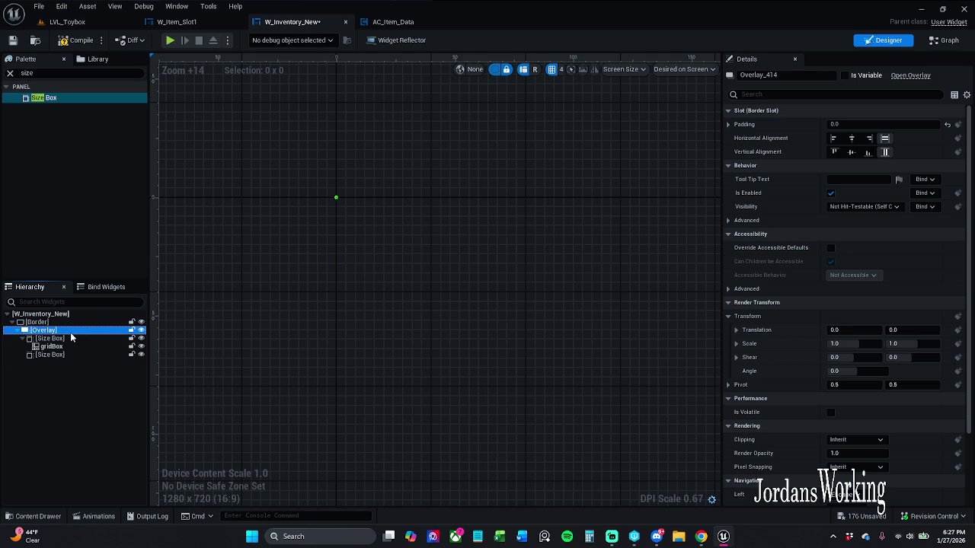
pyautogui.click(67, 339)
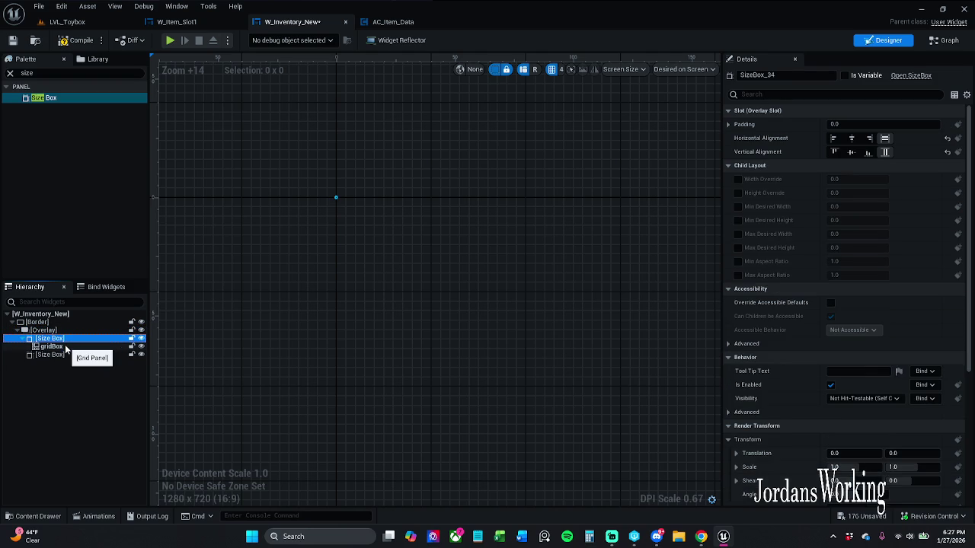
pyautogui.scroll(3, 336, 231)
pyautogui.moveTo(270, 170); pyautogui.dragTo(334, 199)
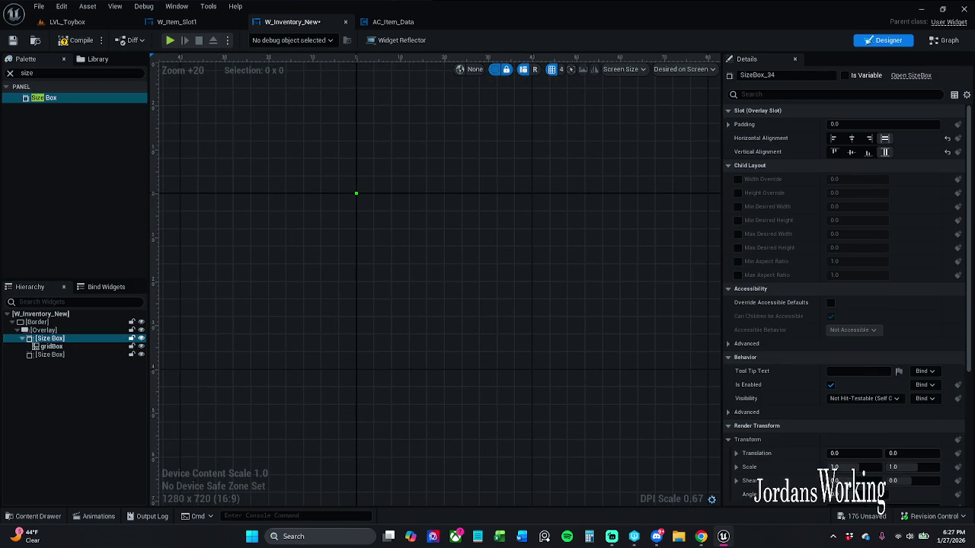
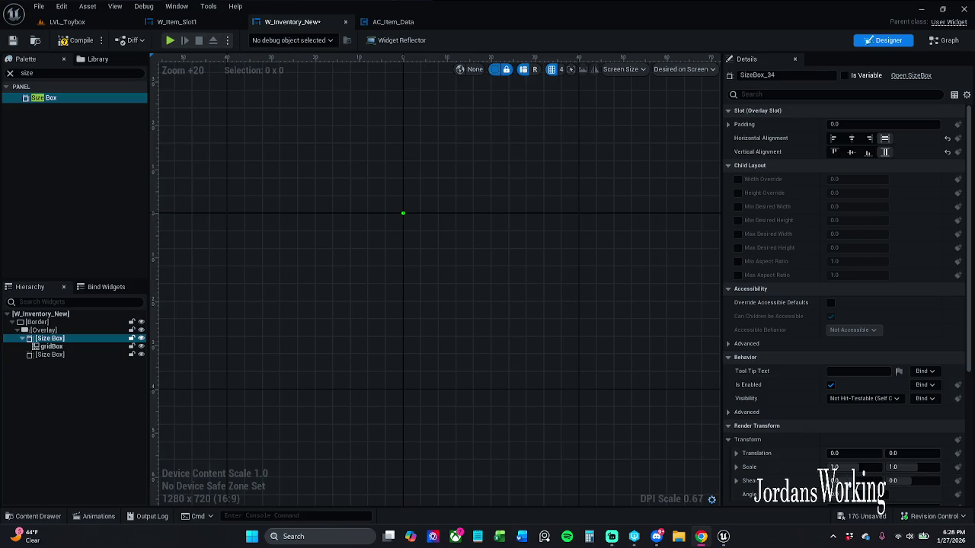
# Select the Border, compile W_Inventory_New, then select the Overlay widget.
pyautogui.click(42, 322)
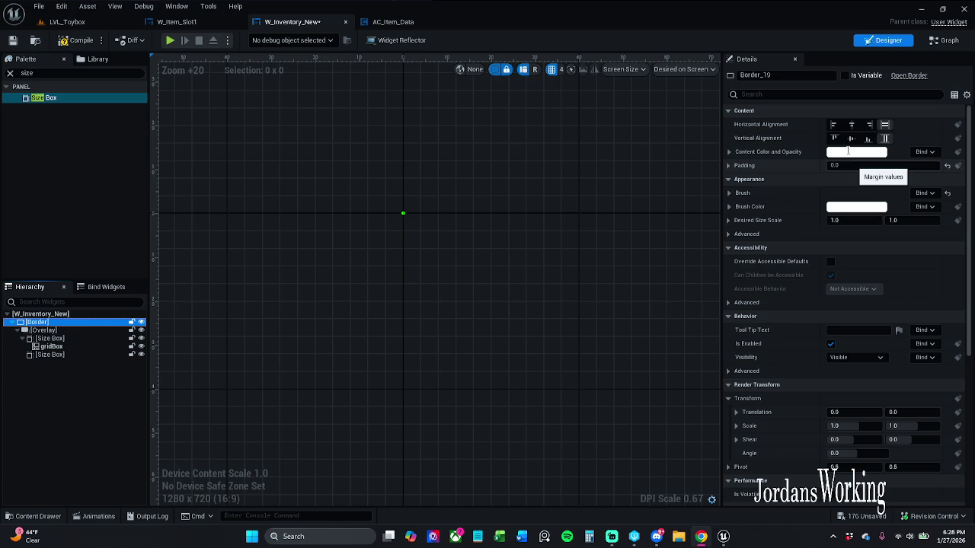
pyautogui.click(92, 43)
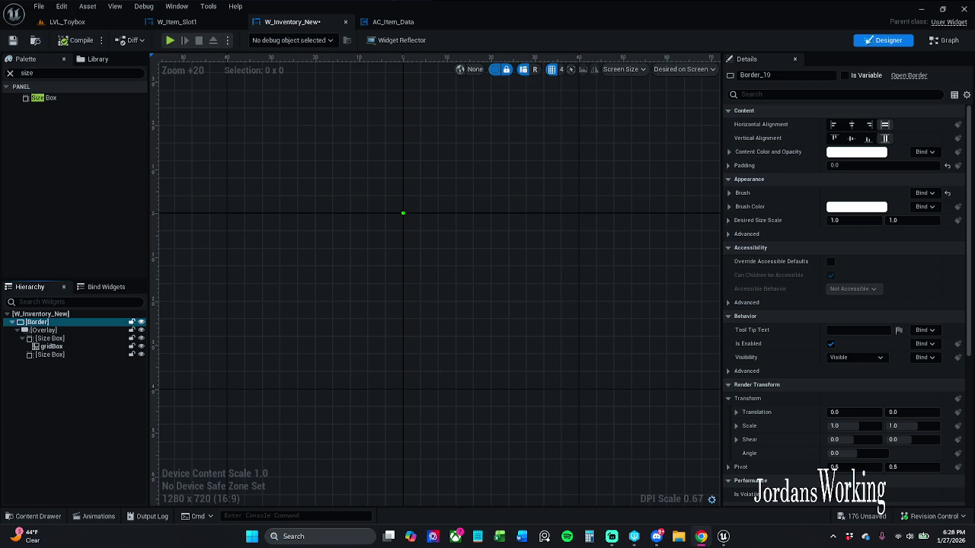
pyautogui.click(60, 331)
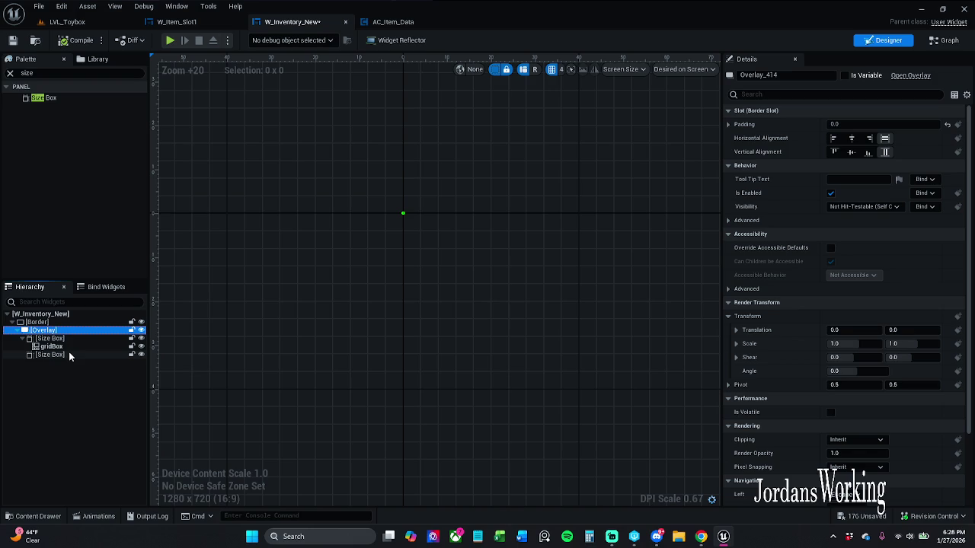
# Replace the Overlay with a Size Box under the Border holding a Grid Panel.
pyautogui.press('Delete')
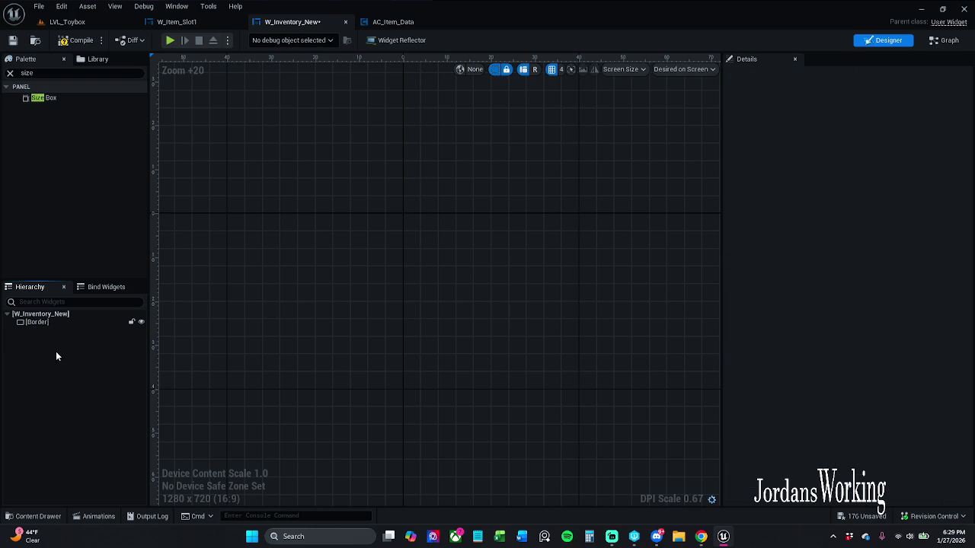
pyautogui.moveTo(70, 97); pyautogui.dragTo(56, 323)
pyautogui.click(10, 72)
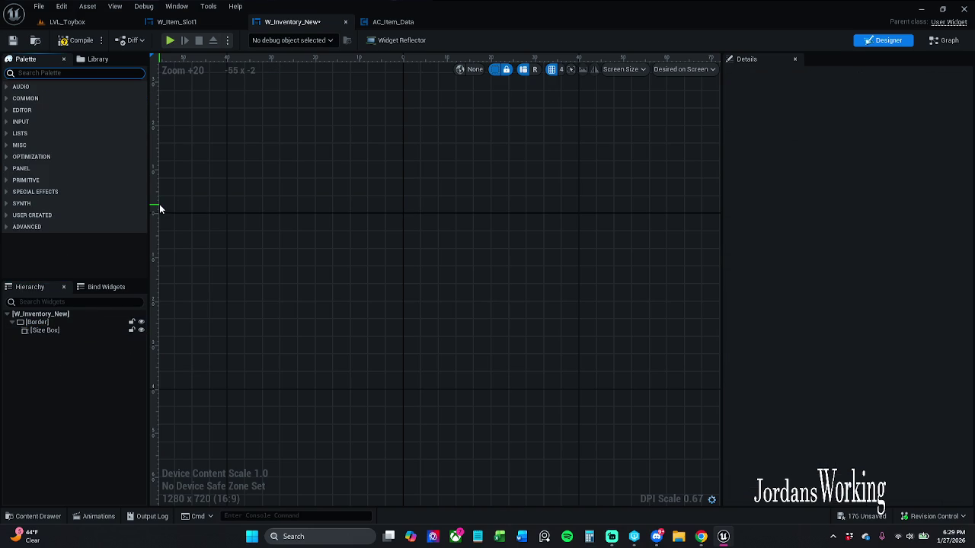
pyautogui.write('grid')
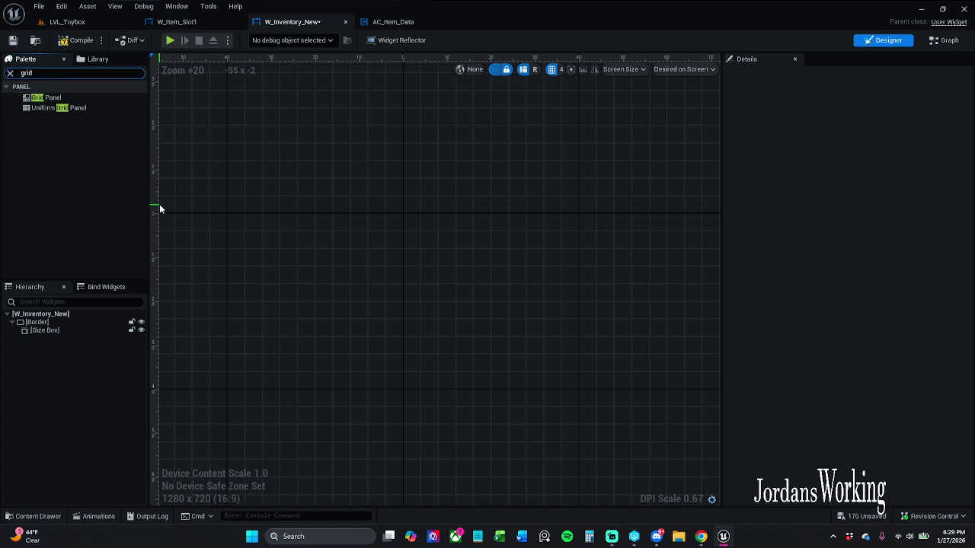
pyautogui.moveTo(59, 99)
pyautogui.mouseDown()
pyautogui.moveTo(62, 338)
pyautogui.moveTo(60, 330)
pyautogui.mouseUp()
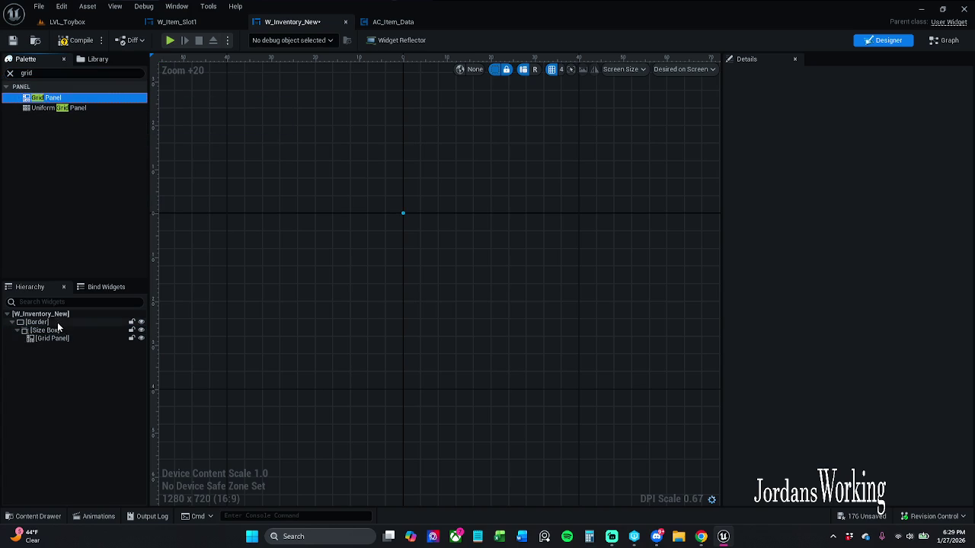
# Rename the Size Box to SizeBox by removing its numeric suffix.
pyautogui.click(60, 329)
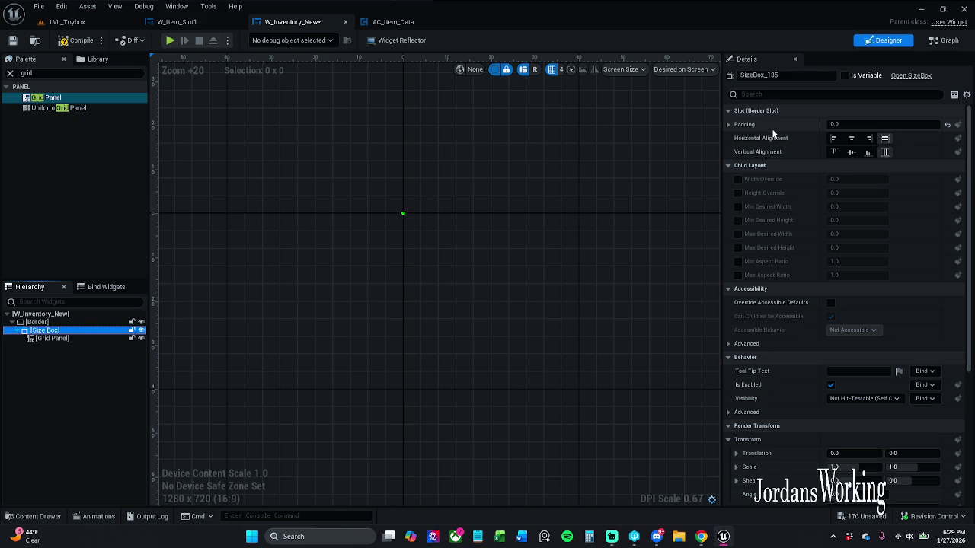
pyautogui.doubleClick(791, 77)
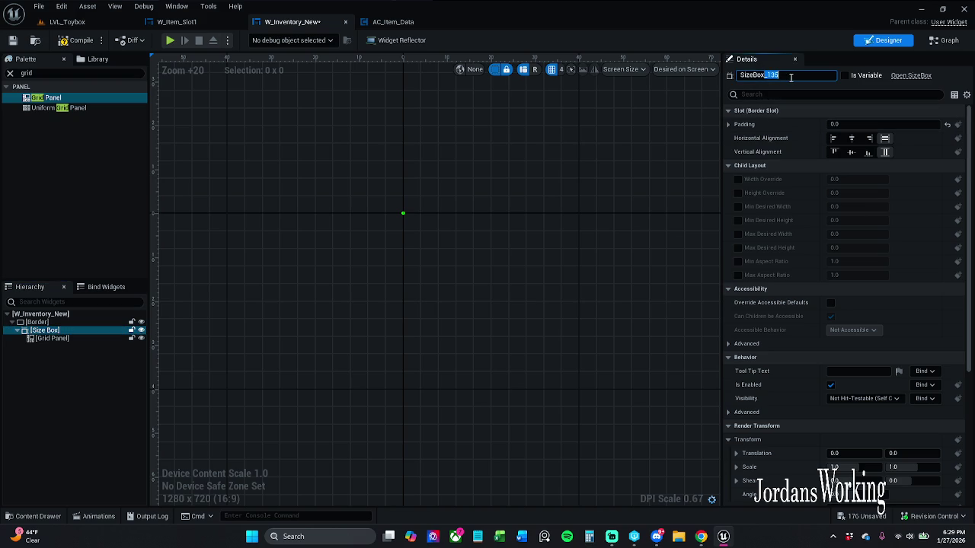
pyautogui.press('BackSpace')
pyautogui.press('Return')
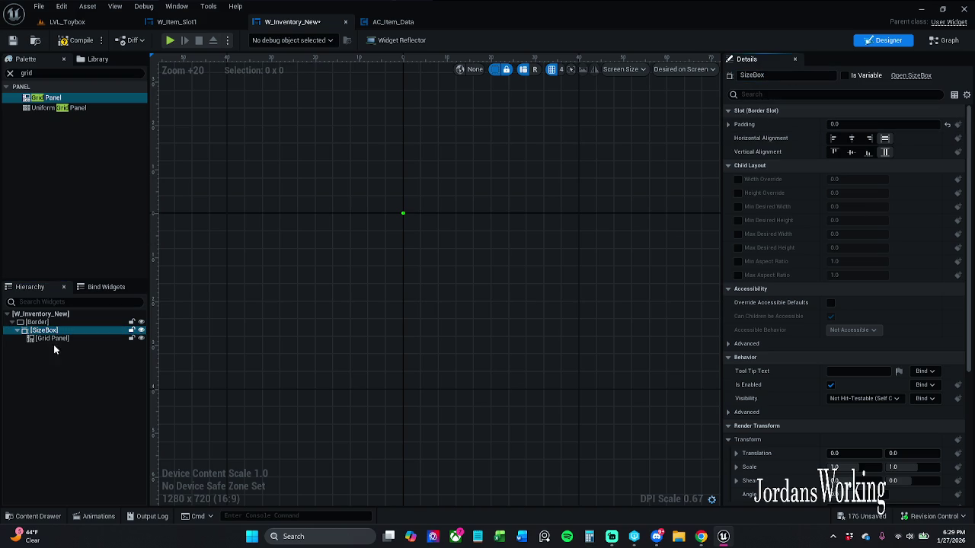
pyautogui.click(76, 339)
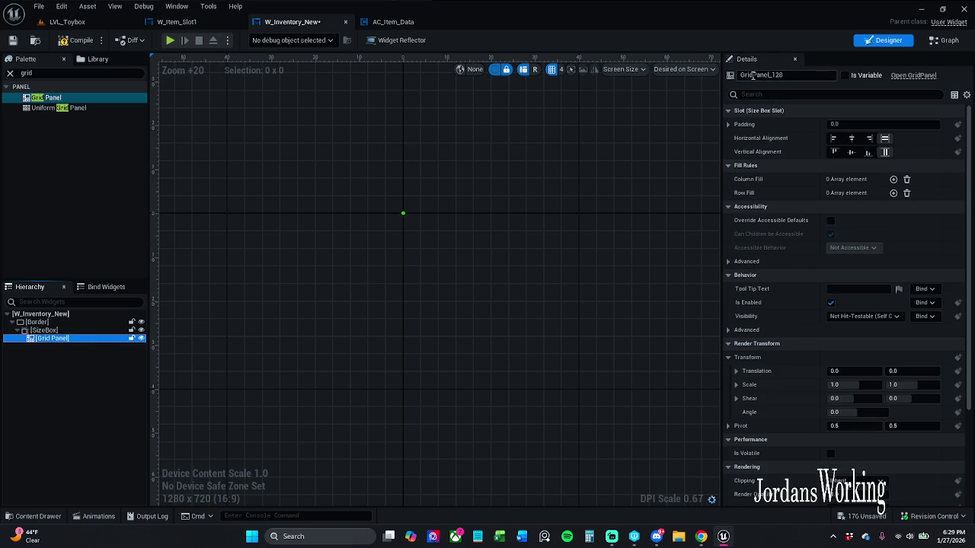
# Rename the Grid Panel to GridBox and check its node in the Graph.
pyautogui.moveTo(752, 75); pyautogui.dragTo(813, 81)
pyautogui.press('BackSpace')
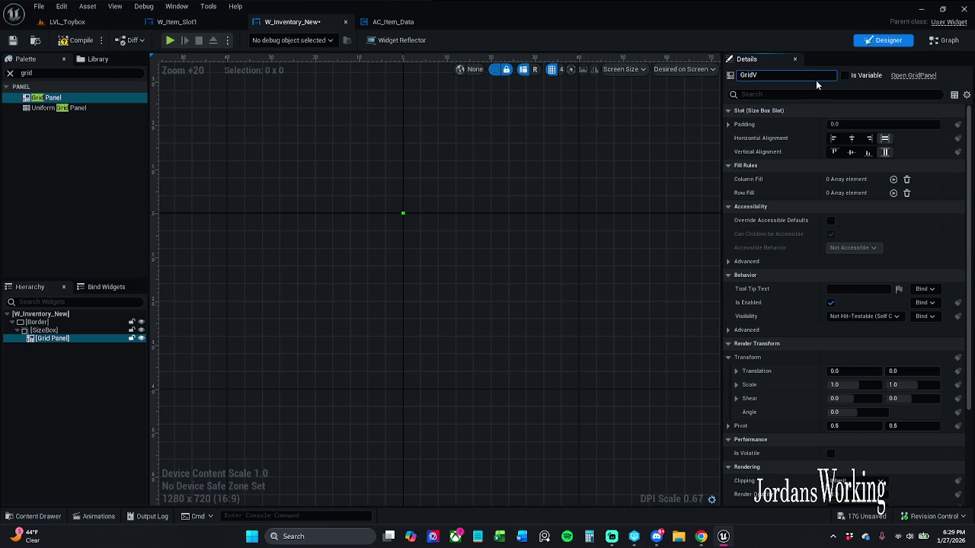
pyautogui.write('B')
pyautogui.write('ox')
pyautogui.press('Return')
pyautogui.click(944, 40)
pyautogui.click(507, 250)
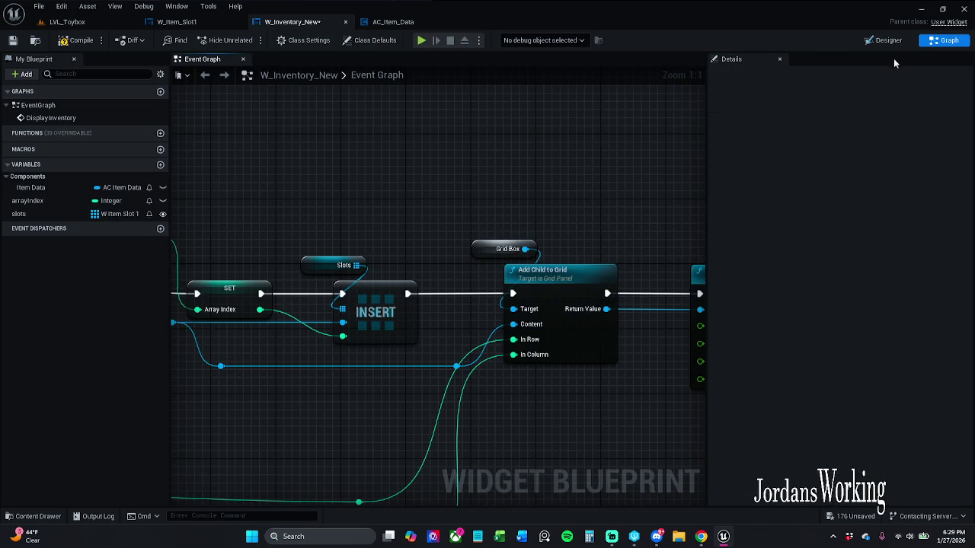
pyautogui.click(877, 40)
# Correct the name to lowercase gridBox and recheck the Grid Box node in the Graph.
pyautogui.press('F2')
pyautogui.press('Right')
pyautogui.press('Delete')
pyautogui.write('g')
pyautogui.press('Return')
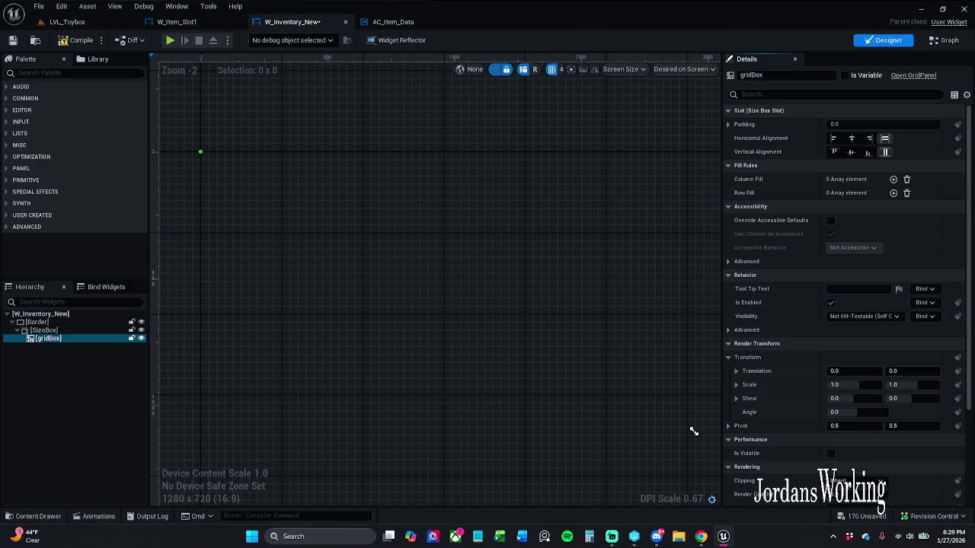
pyautogui.click(944, 40)
pyautogui.click(505, 249)
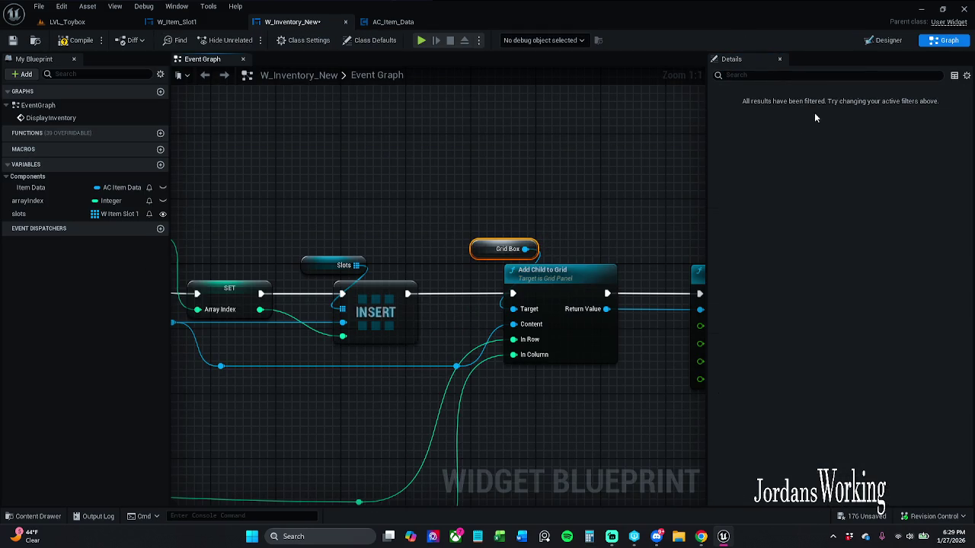
pyautogui.moveTo(581, 228); pyautogui.dragTo(449, 249)
pyautogui.click(883, 39)
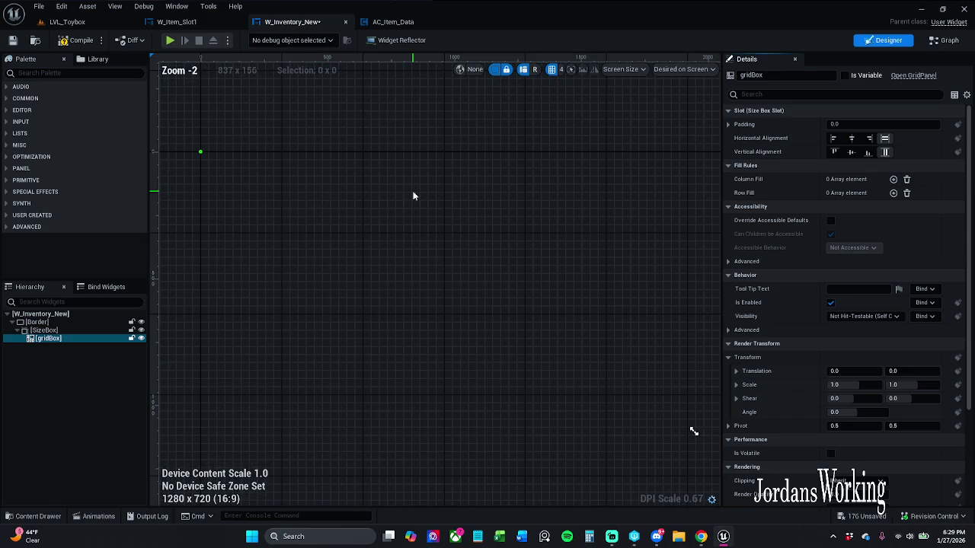
# Mark gridBox as a variable and compile the widget blueprint.
pyautogui.scroll(4, 302, 156)
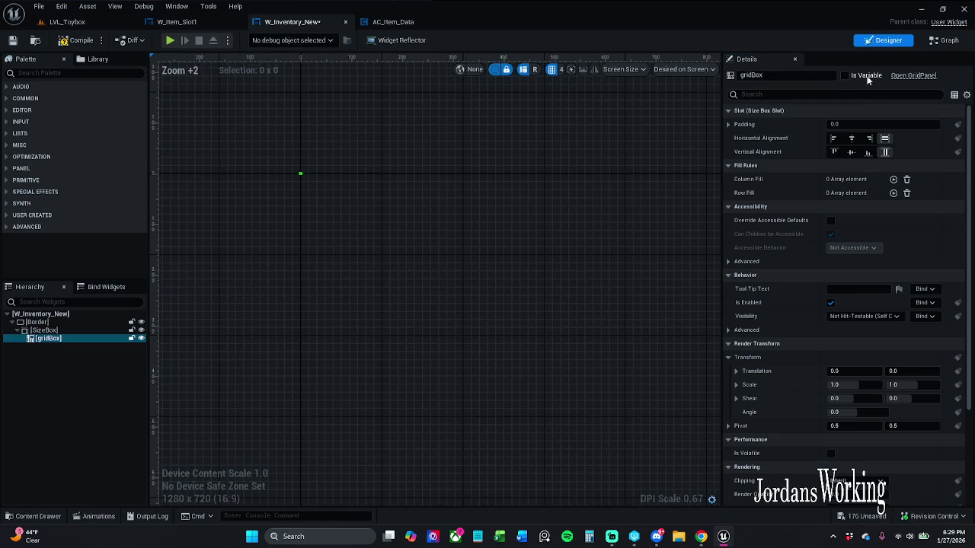
pyautogui.click(945, 39)
pyautogui.moveTo(544, 224); pyautogui.dragTo(458, 262)
pyautogui.click(77, 40)
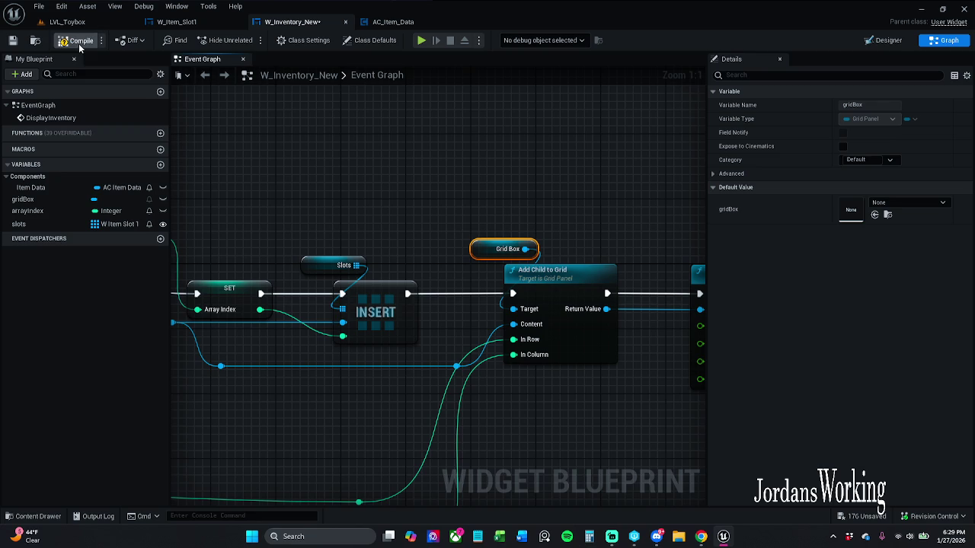
pyautogui.moveTo(471, 238)
pyautogui.mouseDown()
pyautogui.moveTo(533, 257)
pyautogui.moveTo(576, 243)
pyautogui.mouseUp()
pyautogui.click(578, 243)
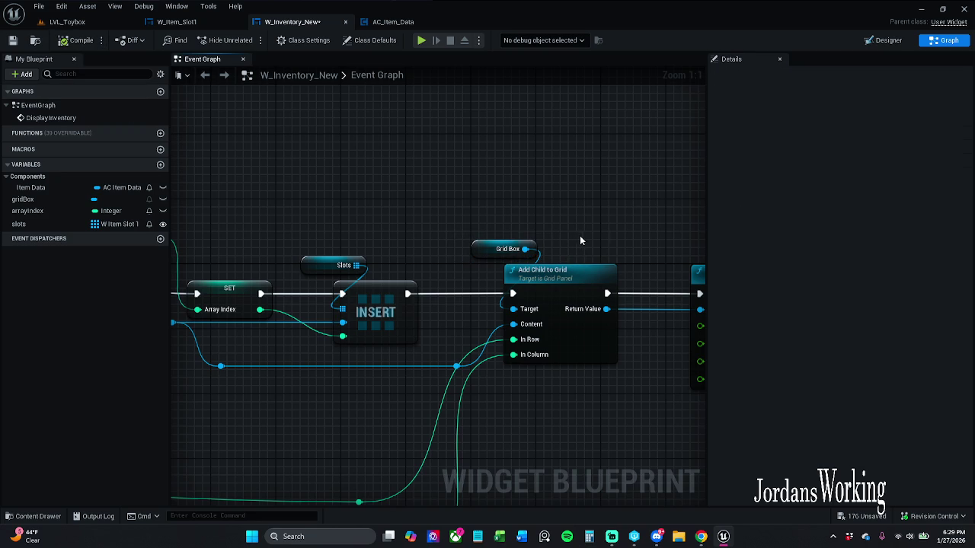
pyautogui.click(888, 41)
pyautogui.scroll(12, 500, 235)
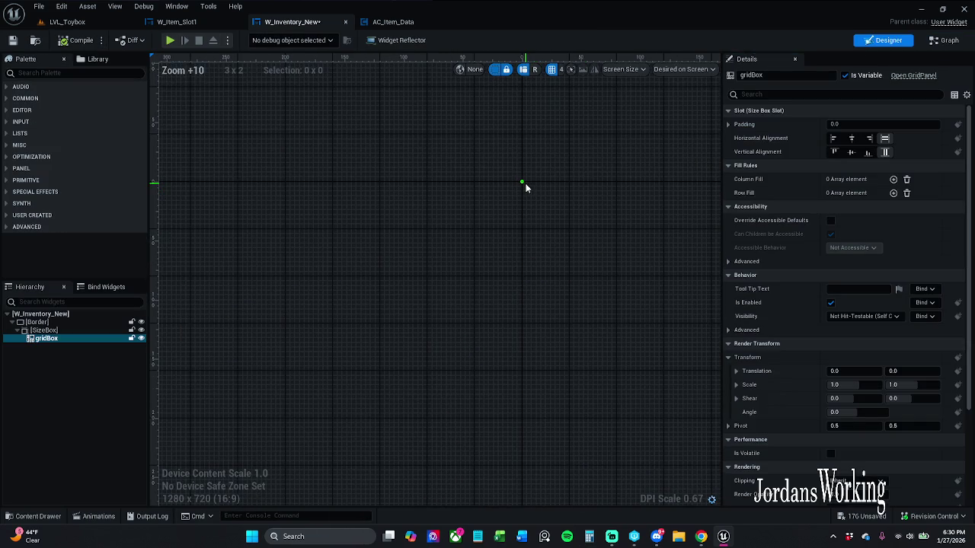
pyautogui.click(62, 331)
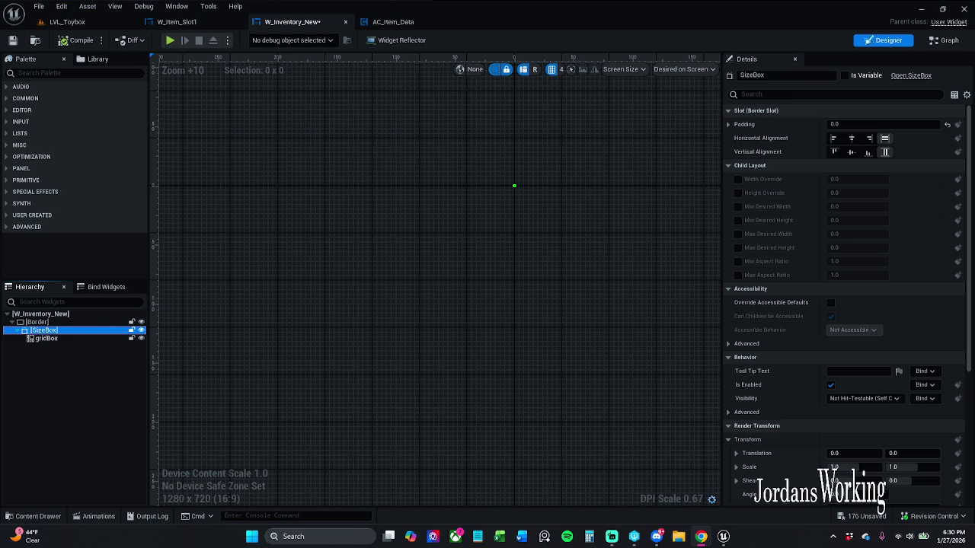
# Review the Border and SizeBox, then delete the old Border with its SizeBox and gridBox children.
pyautogui.click(62, 323)
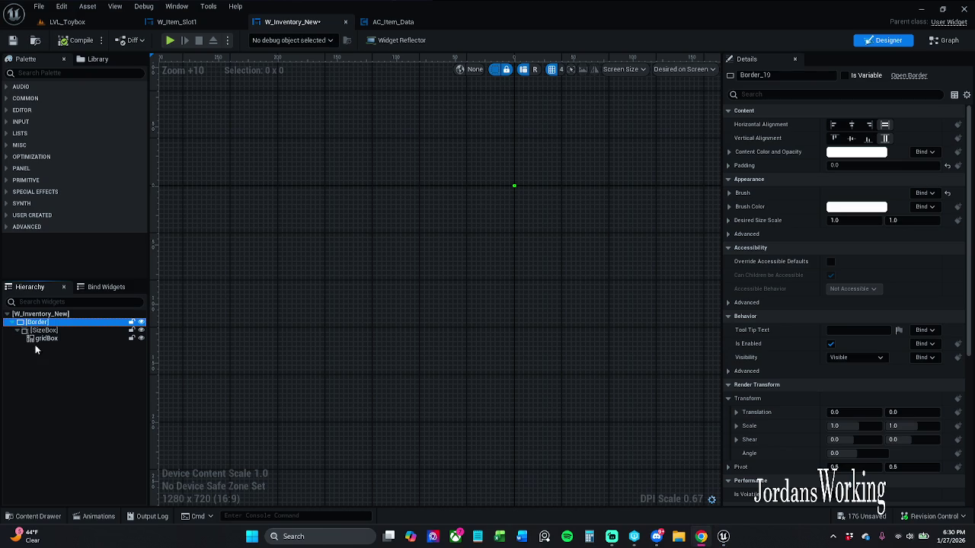
pyautogui.scroll(5, 441, 226)
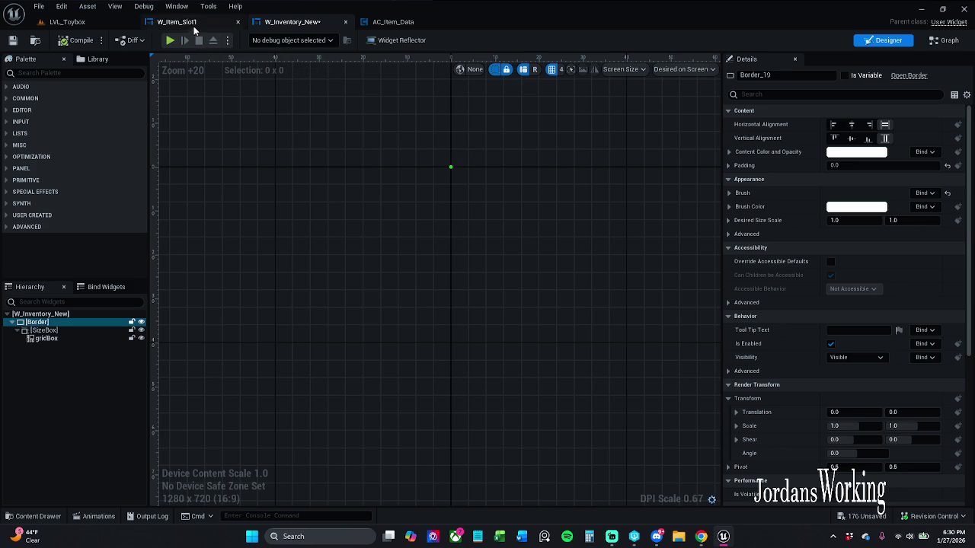
pyautogui.click(945, 40)
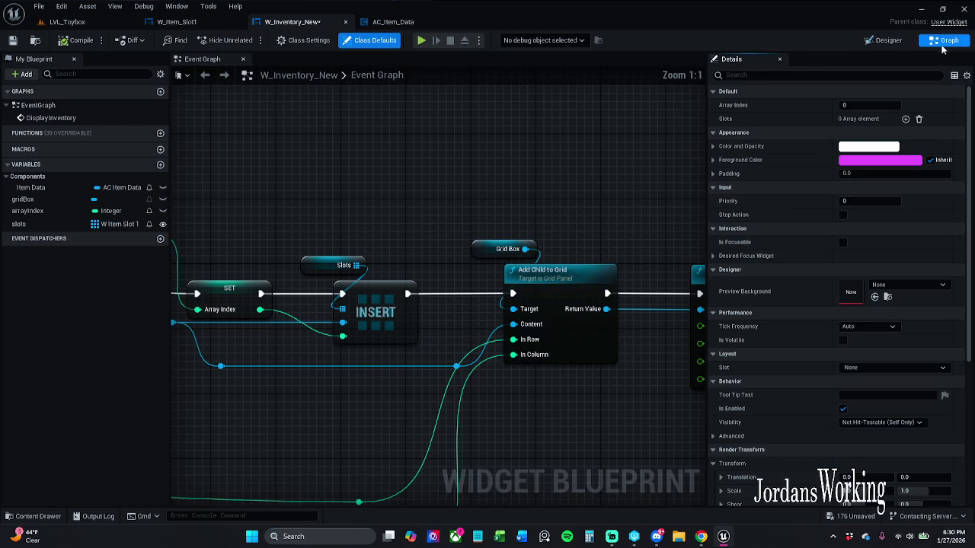
pyautogui.scroll(-5, 571, 221)
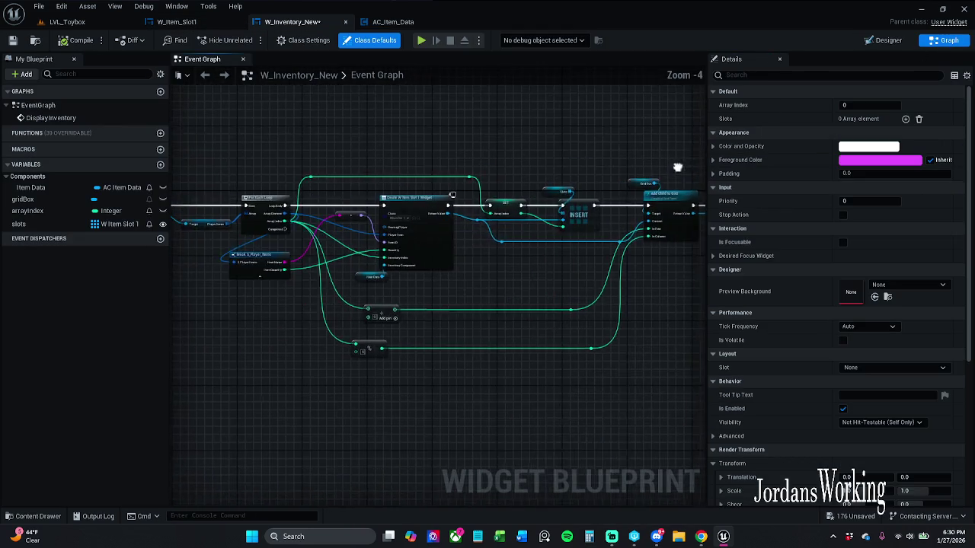
pyautogui.scroll(2, 450, 147)
pyautogui.scroll(-2, 622, 160)
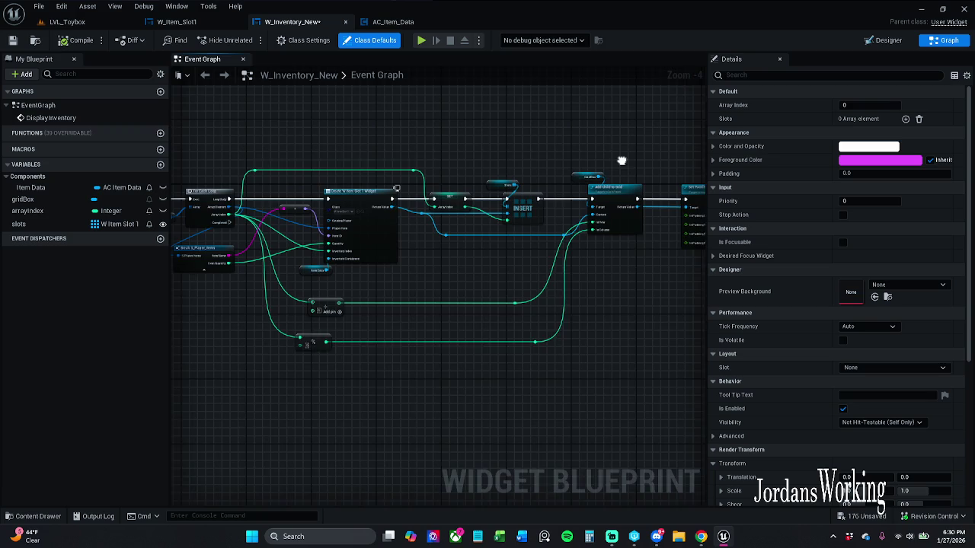
pyautogui.click(888, 40)
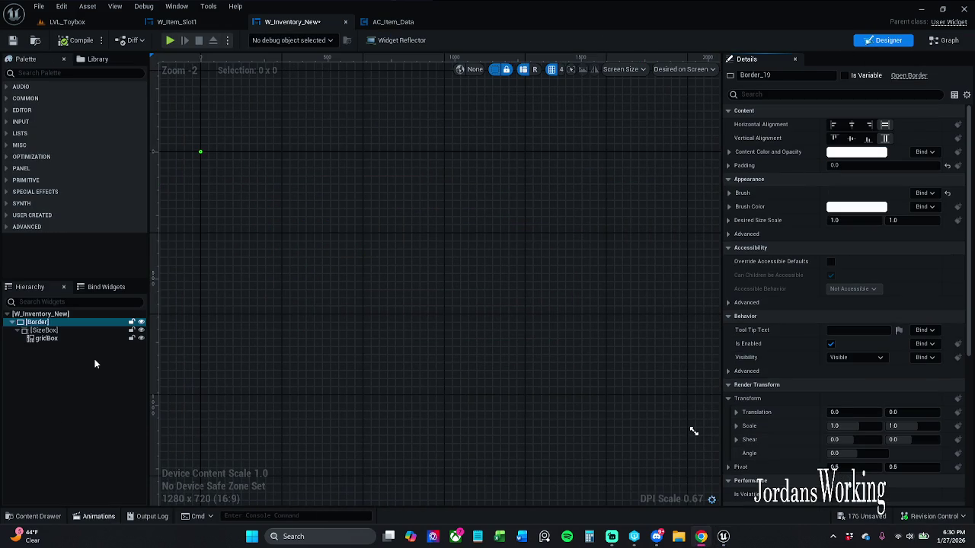
pyautogui.click(66, 329)
pyautogui.scroll(15, 258, 183)
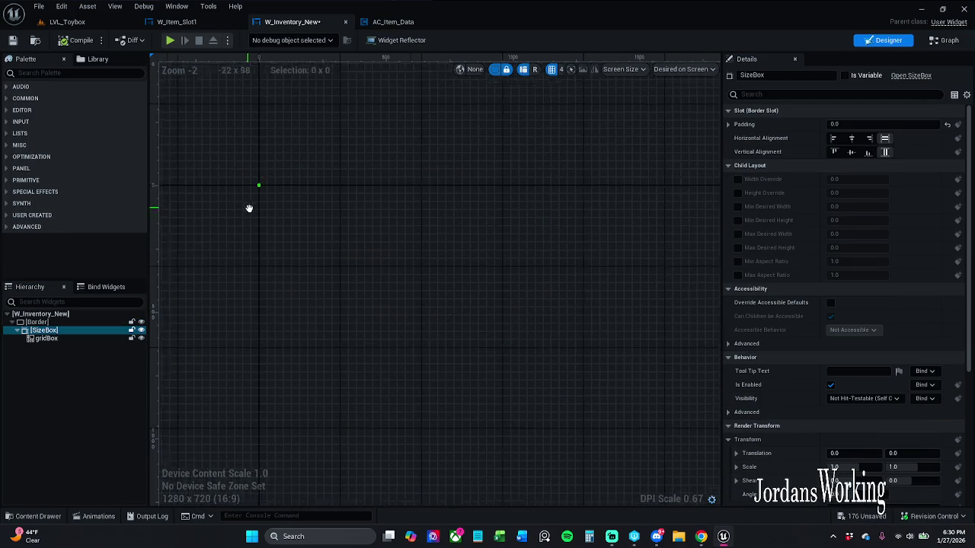
pyautogui.scroll(3, 287, 190)
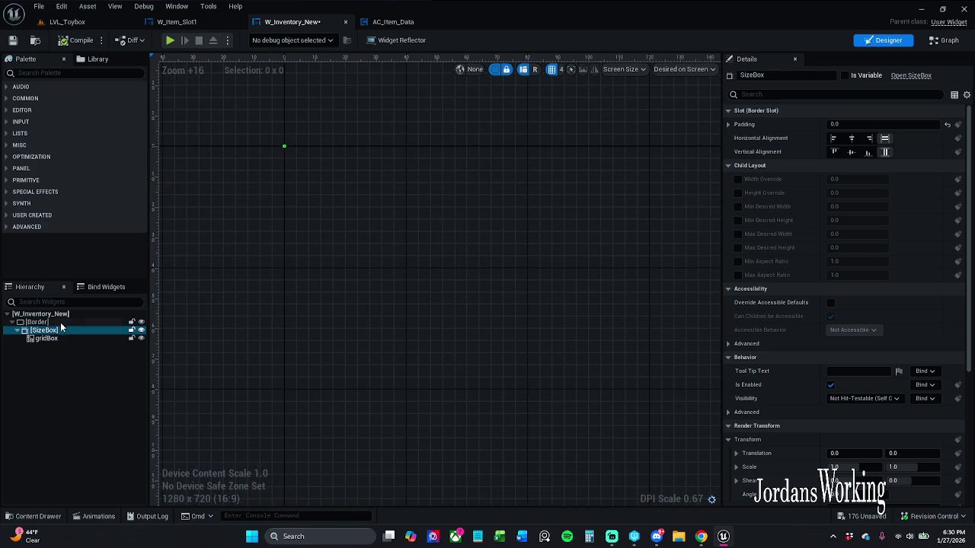
pyautogui.click(64, 322)
pyautogui.press('Delete')
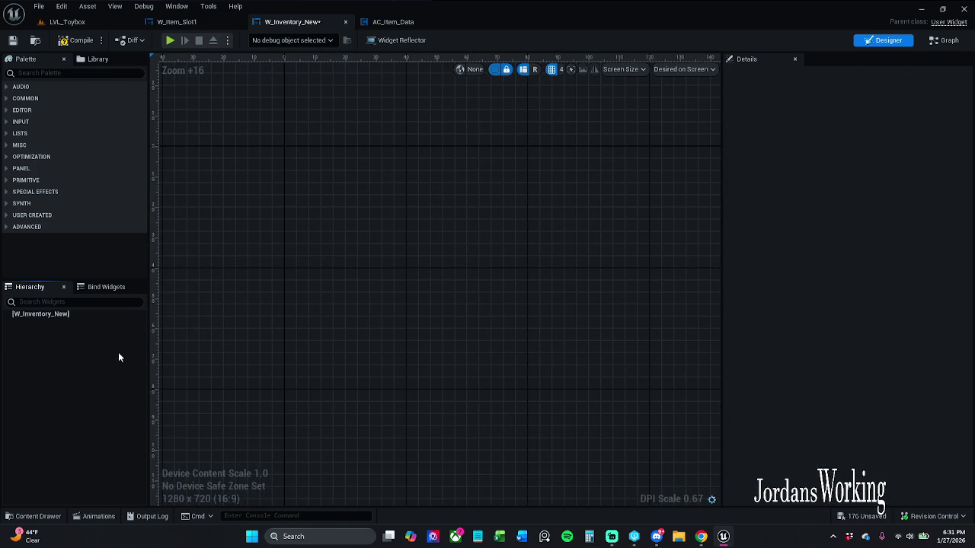
# Add a new Border from the palette search 'bo', with the preview set to Fill Screen.
pyautogui.click(92, 74)
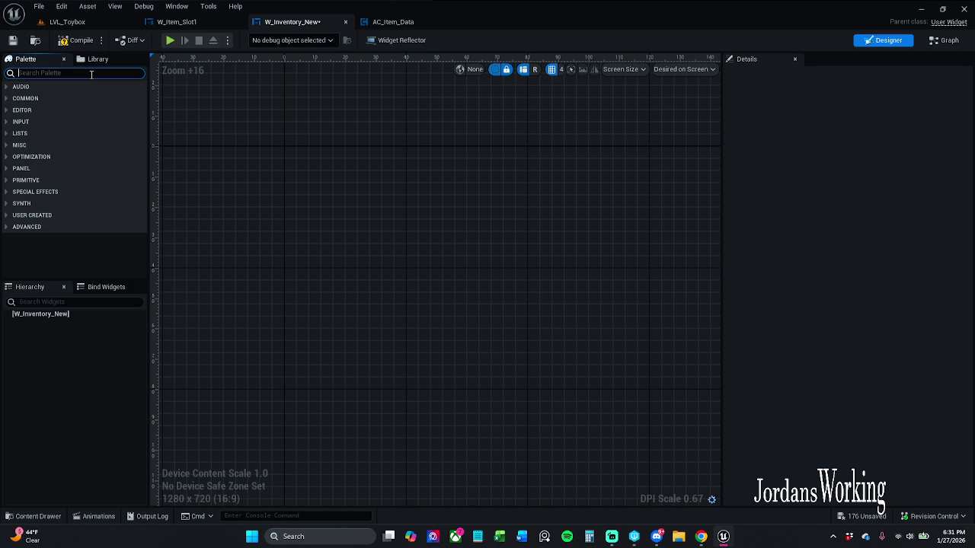
pyautogui.write('bo')
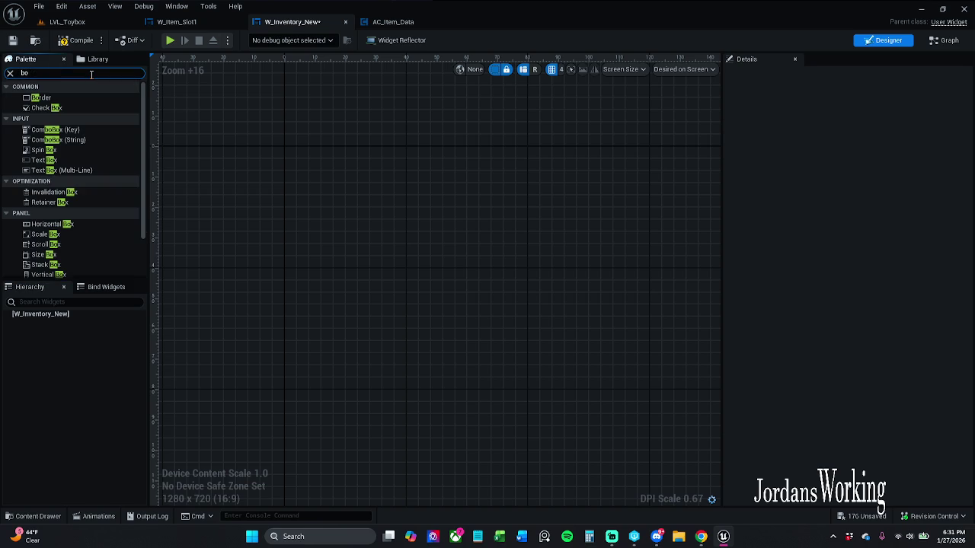
pyautogui.click(626, 70)
pyautogui.click(691, 70)
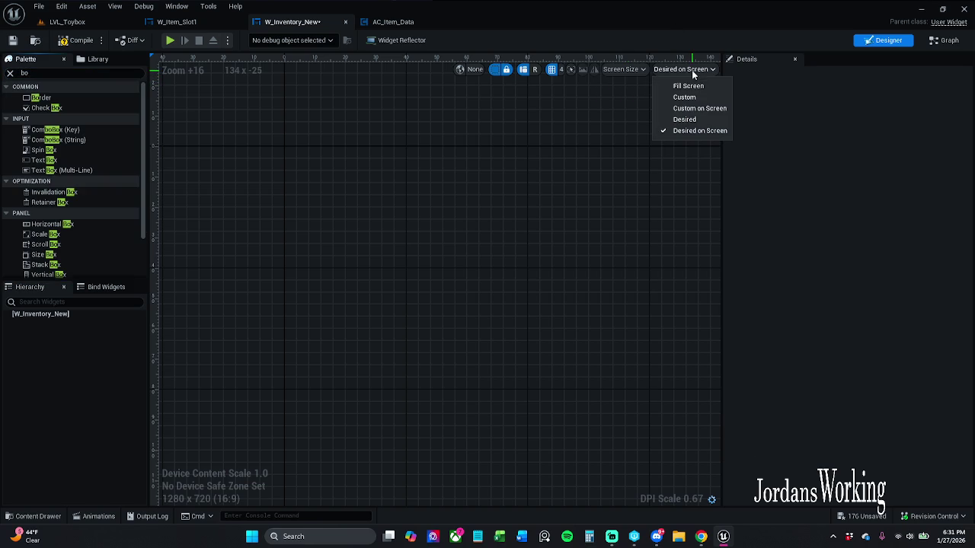
pyautogui.click(688, 85)
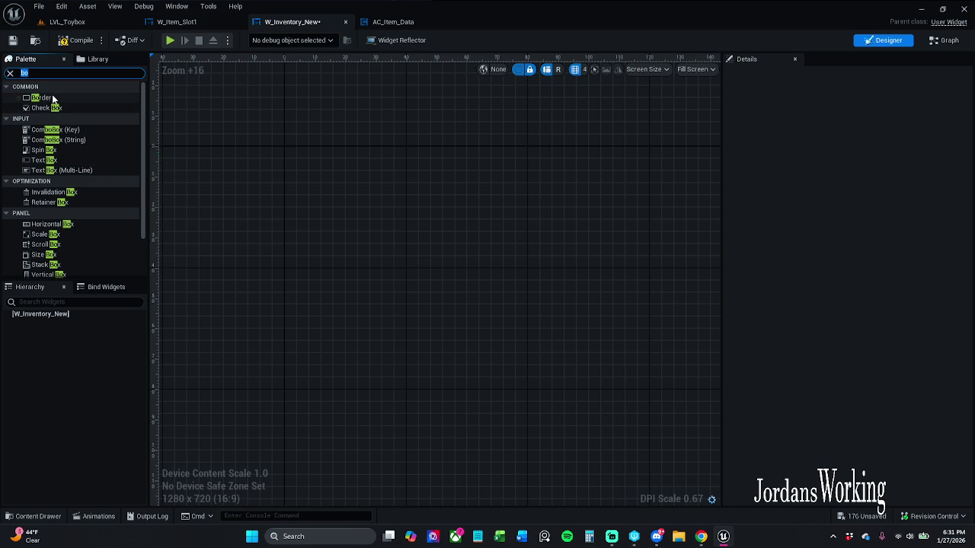
pyautogui.moveTo(53, 99)
pyautogui.mouseDown()
pyautogui.moveTo(406, 172)
pyautogui.moveTo(454, 221)
pyautogui.mouseUp()
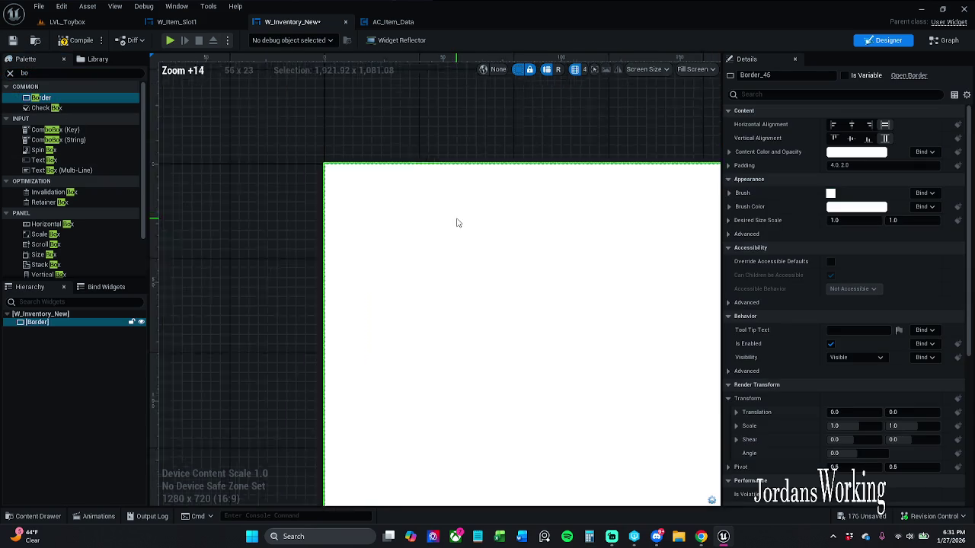
pyautogui.scroll(4, 330, 149)
pyautogui.scroll(-10, 366, 165)
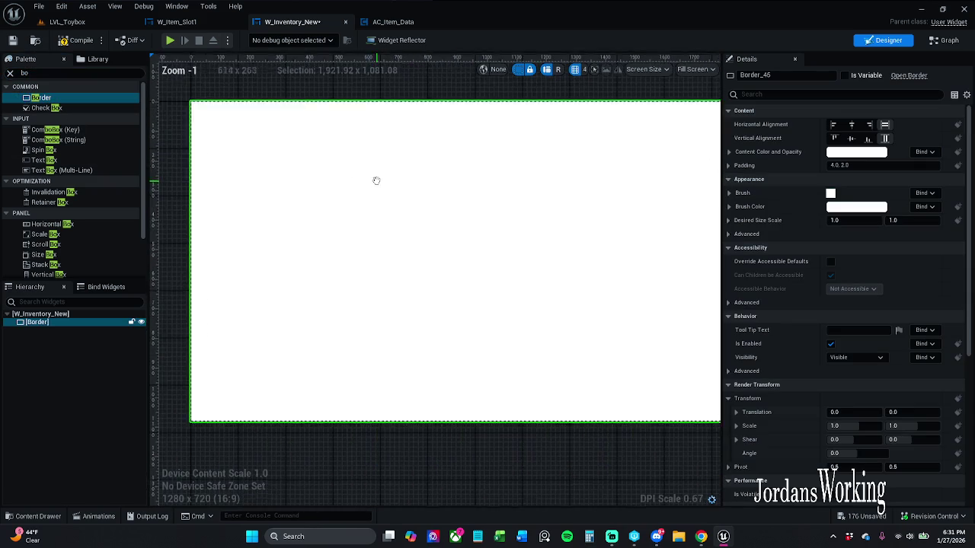
pyautogui.scroll(3, 403, 194)
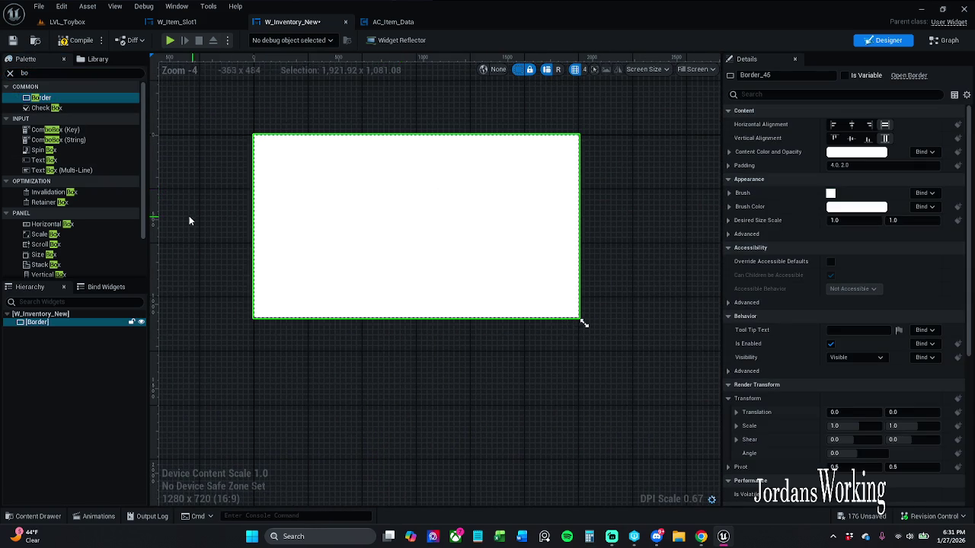
# Set the Border's Brush Draw As to None and compile.
pyautogui.click(729, 193)
pyautogui.click(856, 264)
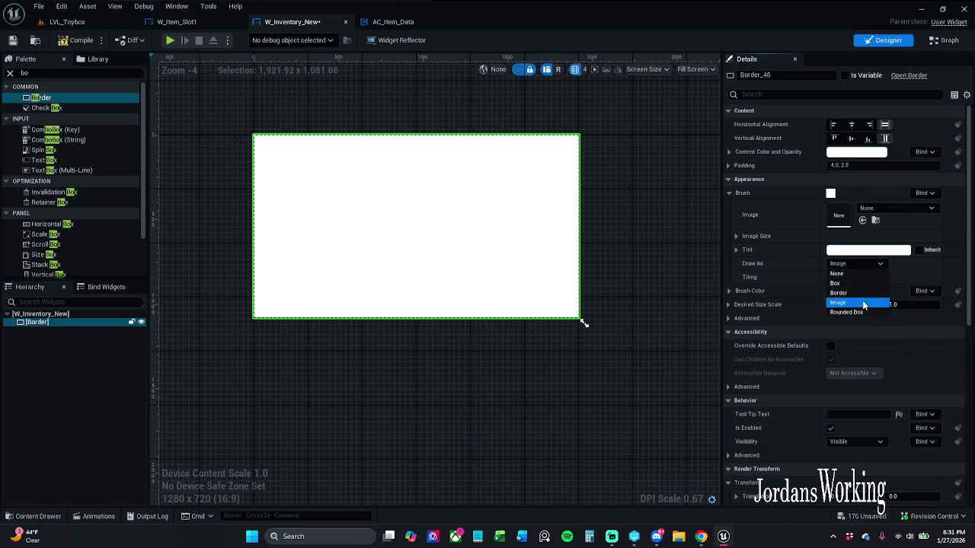
pyautogui.click(853, 279)
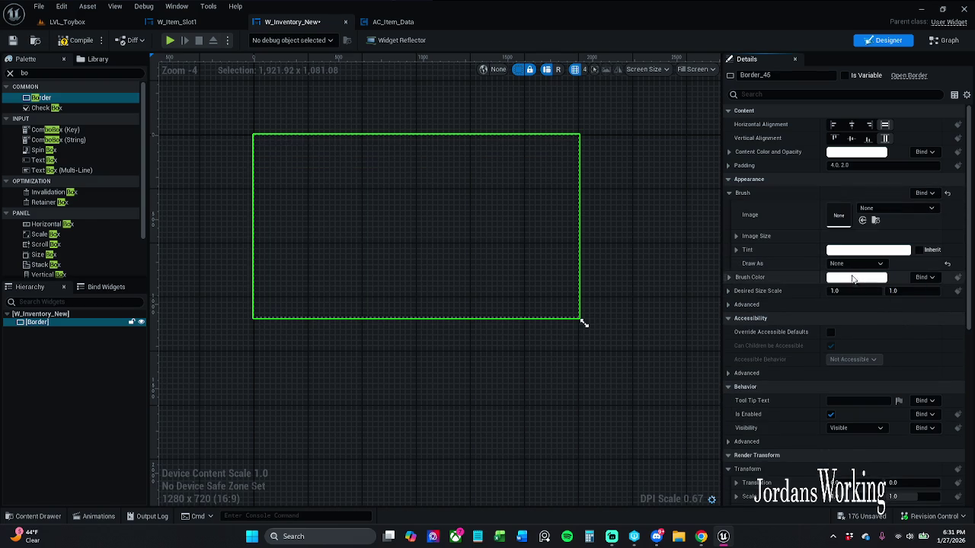
pyautogui.click(76, 40)
pyautogui.click(10, 74)
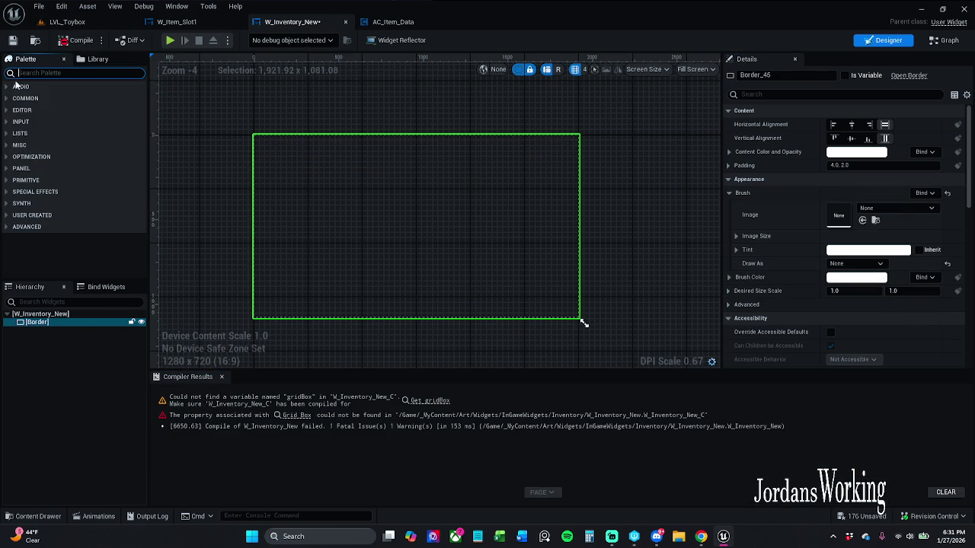
pyautogui.click(223, 378)
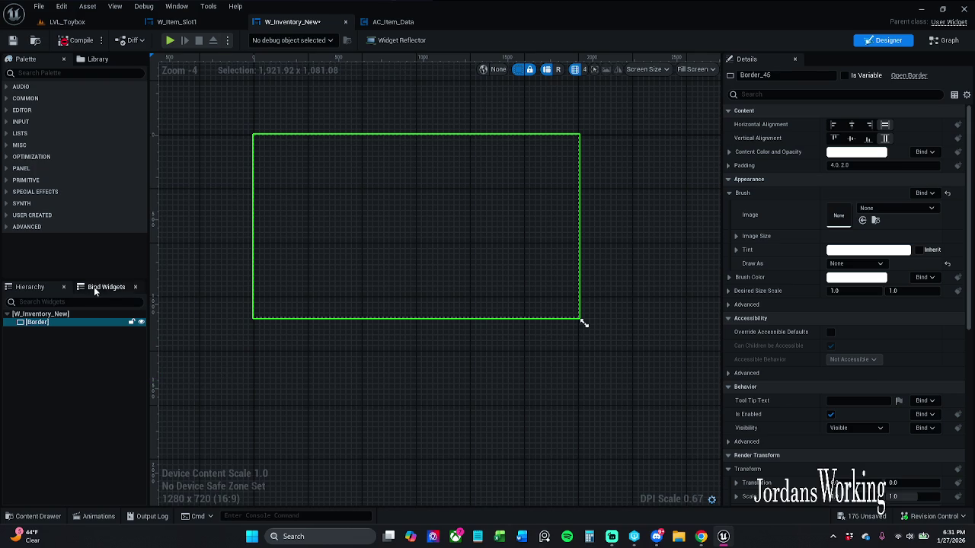
# Clear the hierarchy search and switch the preview back to Desired on Screen.
pyautogui.click(69, 302)
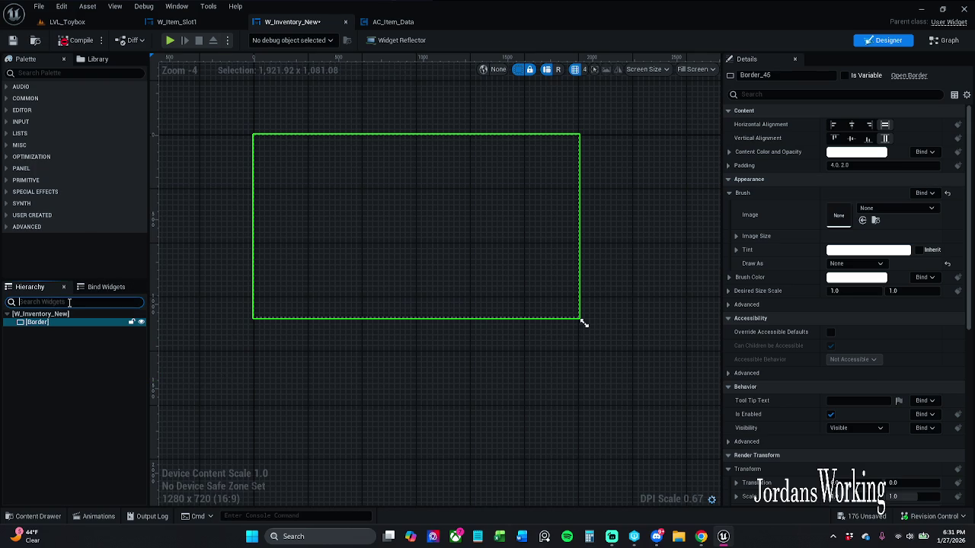
pyautogui.write('scroll')
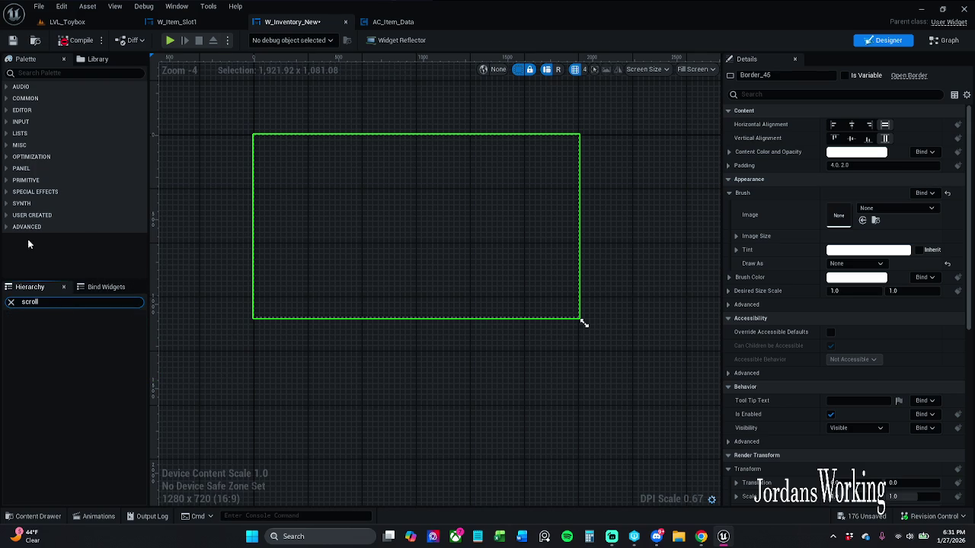
pyautogui.hotkey('ctrl', 'a')
pyautogui.press('BackSpace')
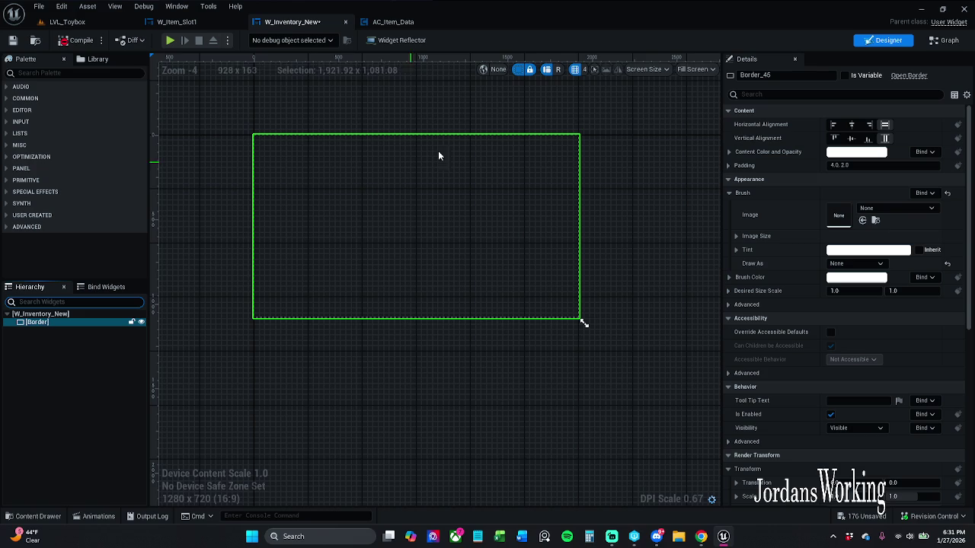
pyautogui.click(693, 70)
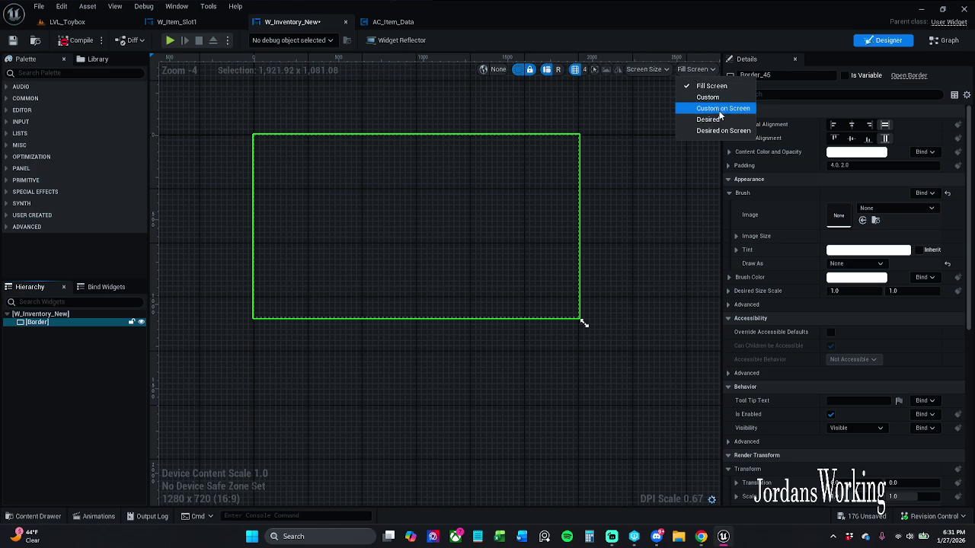
pyautogui.click(716, 130)
pyautogui.click(85, 76)
# Add a Scroll Box inside the Border and set its padding to 0.
pyautogui.write('scroll')
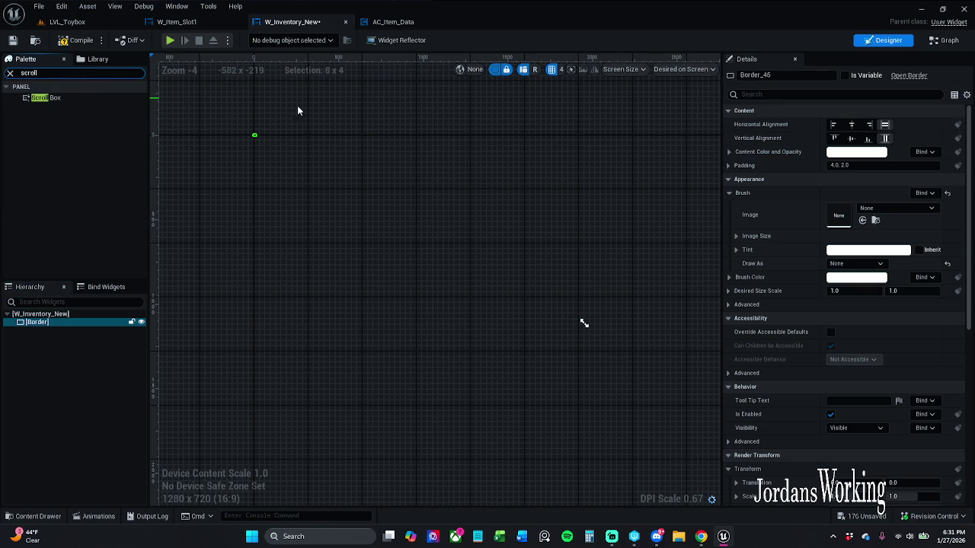
pyautogui.moveTo(47, 99)
pyautogui.mouseDown()
pyautogui.moveTo(54, 263)
pyautogui.moveTo(42, 322)
pyautogui.mouseUp()
pyautogui.scroll(11, 426, 171)
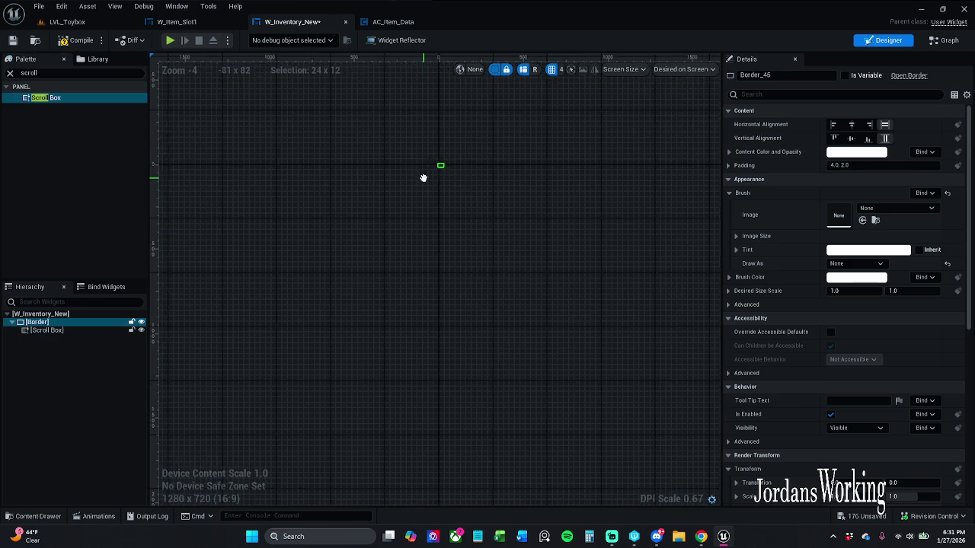
pyautogui.scroll(13, 390, 145)
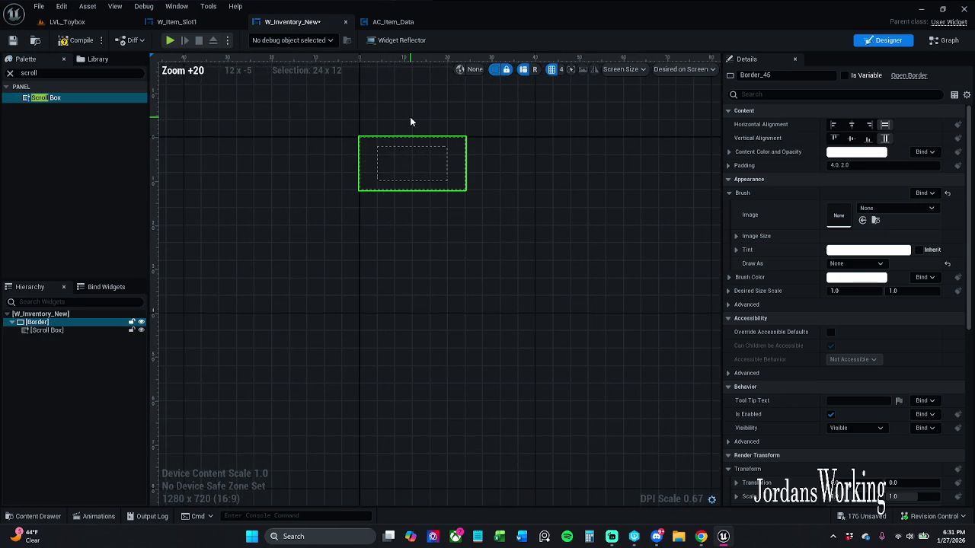
pyautogui.scroll(-4, 414, 117)
pyautogui.scroll(4, 415, 121)
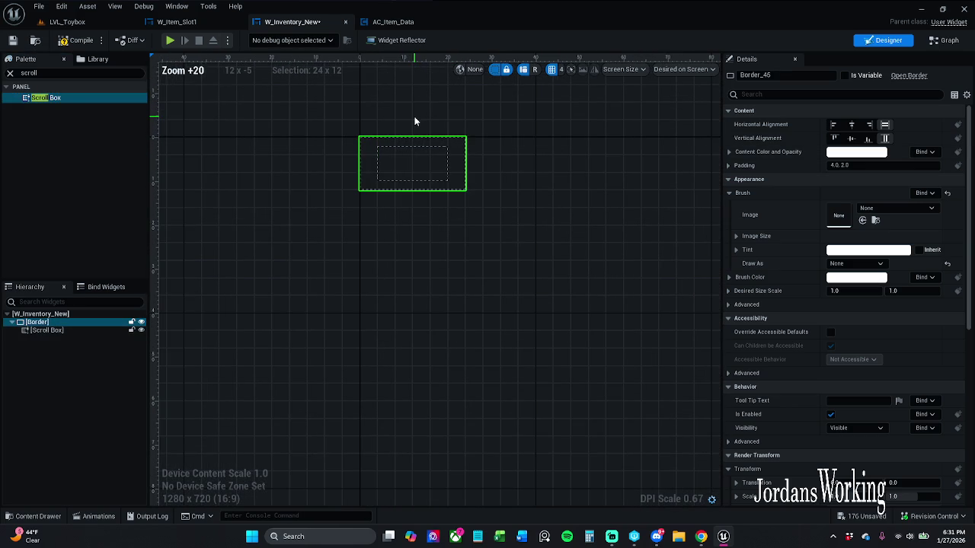
pyautogui.scroll(-5, 414, 120)
pyautogui.click(883, 165)
pyautogui.write('0')
pyautogui.press('Return')
# Check the Scroll Box padding and compile the widget blueprint.
pyautogui.click(48, 329)
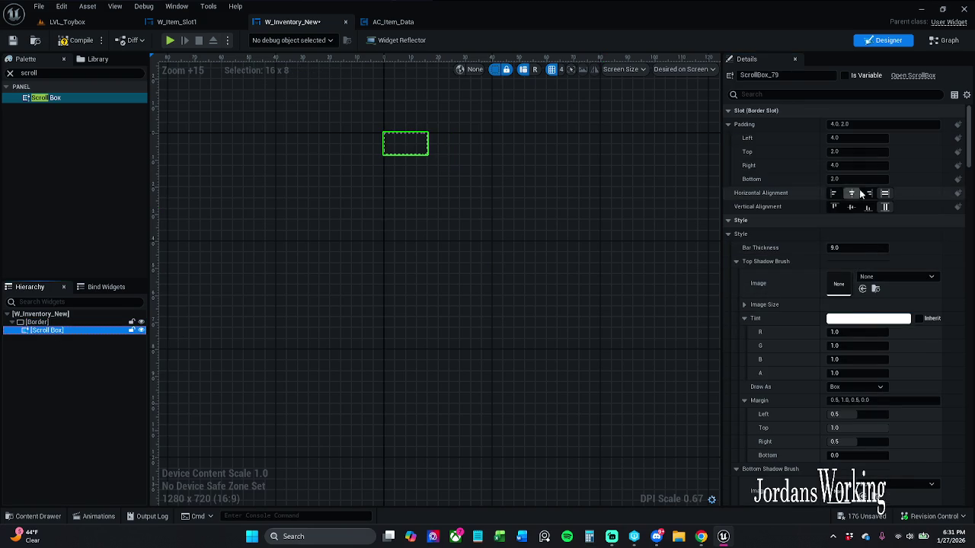
pyautogui.click(876, 124)
pyautogui.write('0')
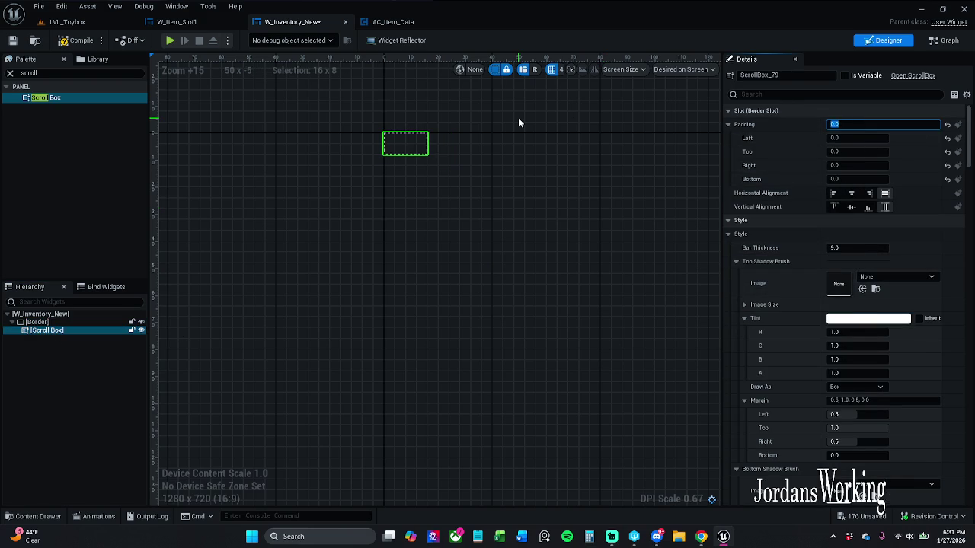
pyautogui.click(67, 42)
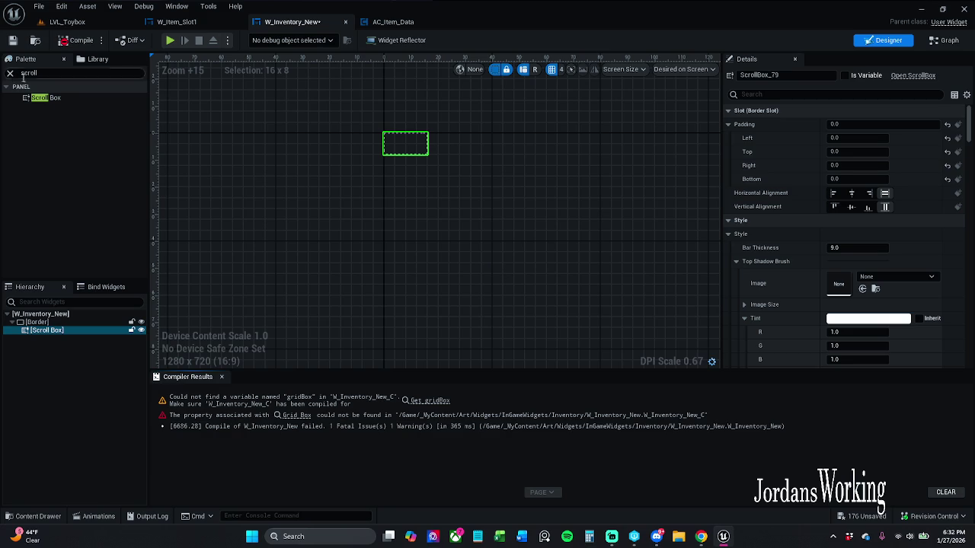
pyautogui.click(222, 377)
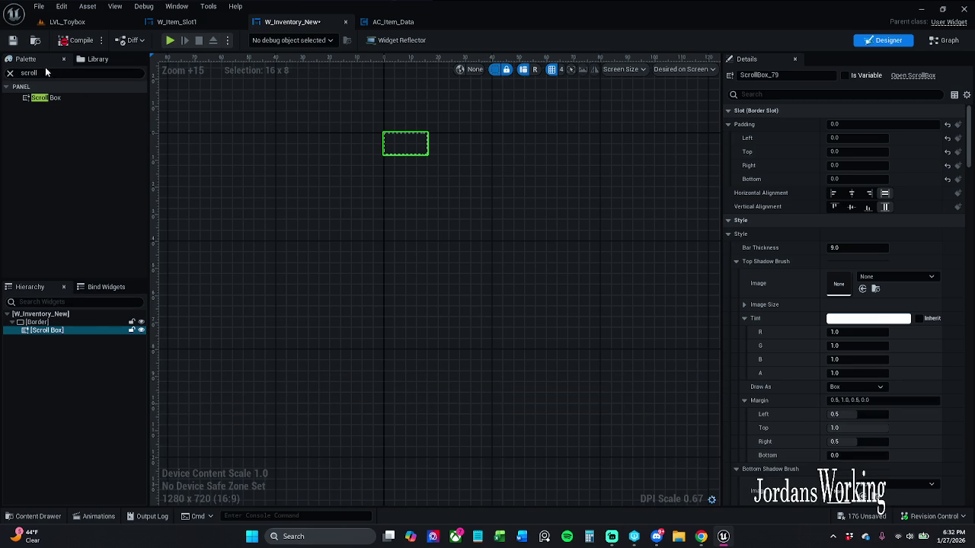
# Nest a Grid Panel inside the Scroll Box.
pyautogui.click(10, 73)
pyautogui.write('grid')
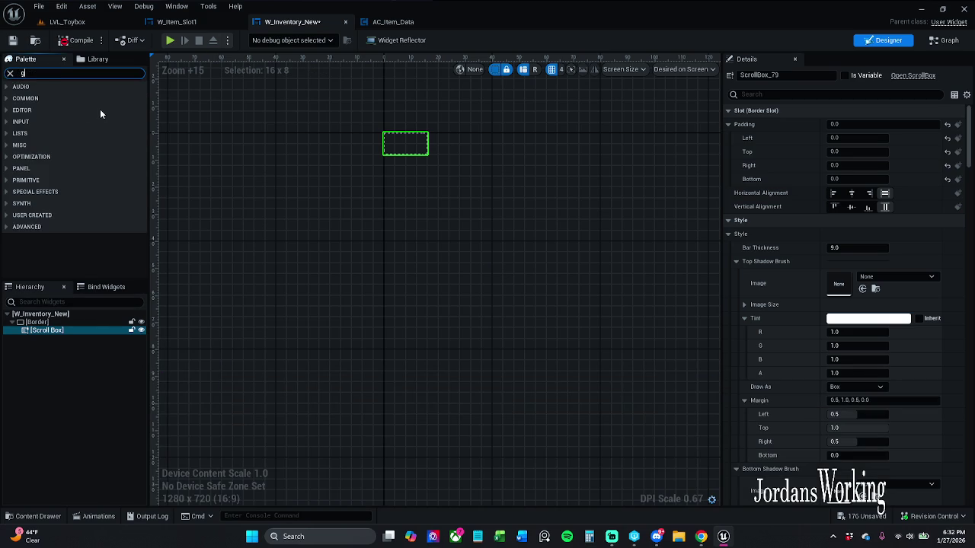
pyautogui.moveTo(53, 98)
pyautogui.mouseDown()
pyautogui.moveTo(91, 198)
pyautogui.moveTo(57, 330)
pyautogui.mouseUp()
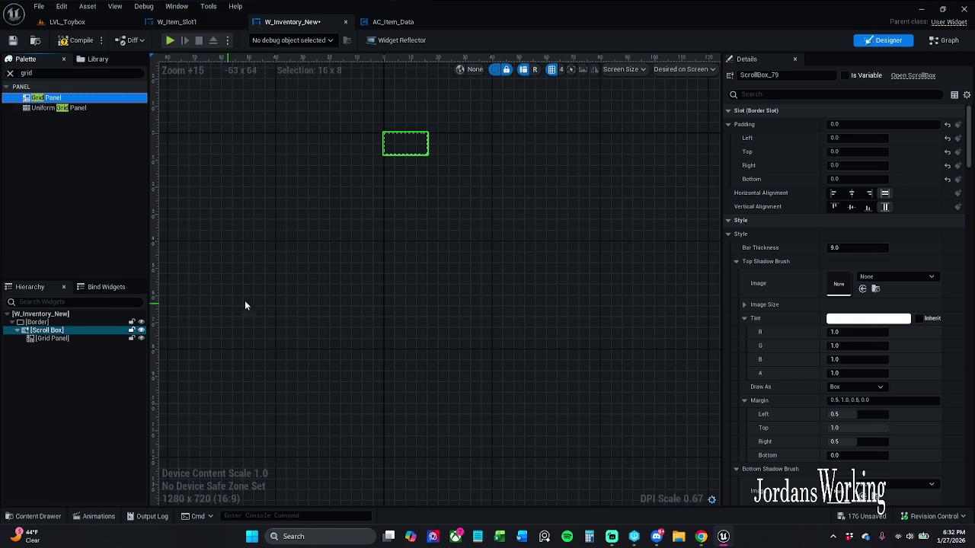
pyautogui.click(72, 339)
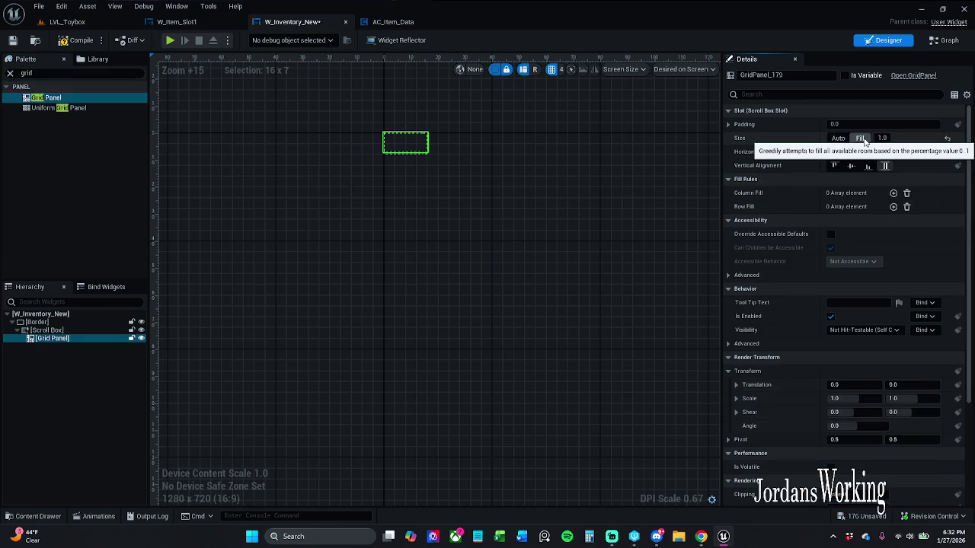
# Set the Grid Panel's size to Fill, then compile and save.
pyautogui.click(862, 139)
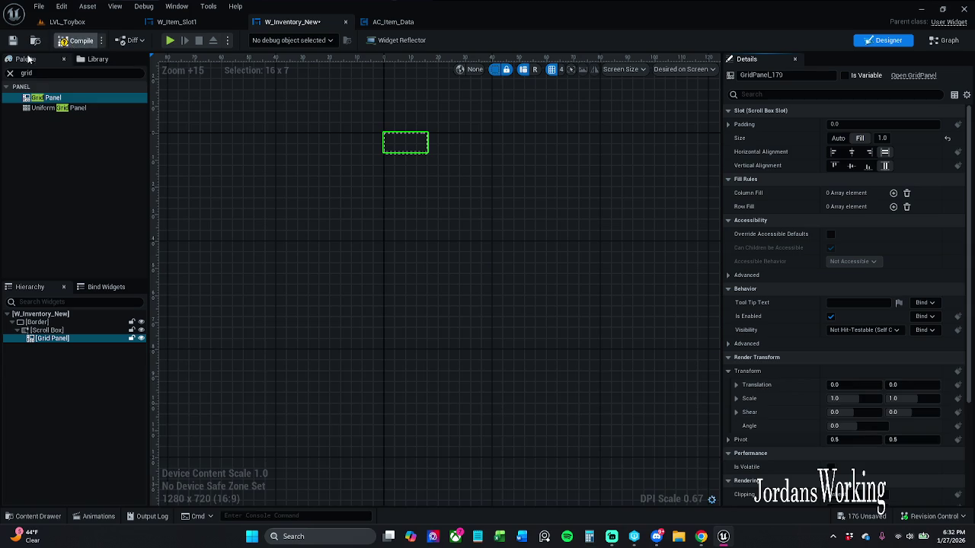
pyautogui.click(76, 40)
pyautogui.hotkey('ctrl', 's')
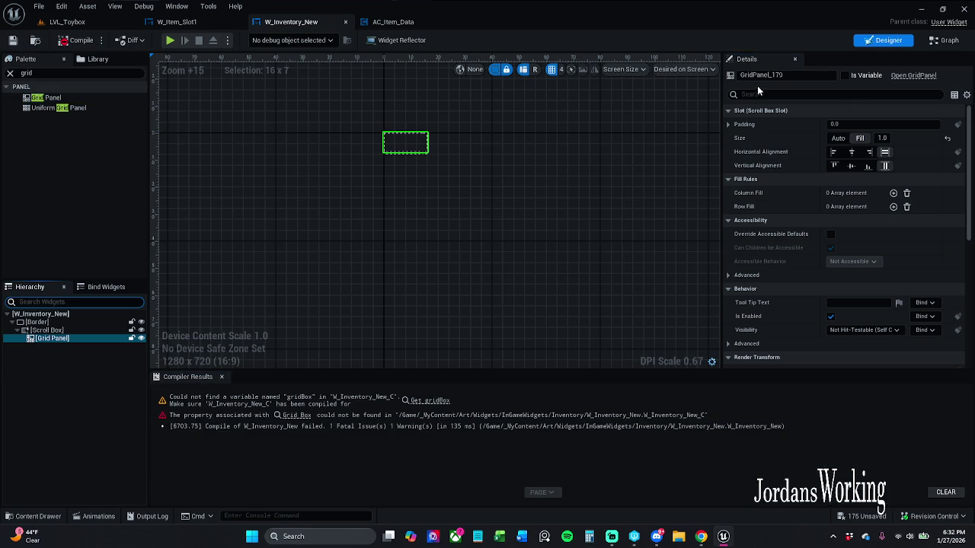
# Rename the Grid Panel to gridBox, tick Is Variable, and save W_Inventory_New.
pyautogui.moveTo(755, 76); pyautogui.dragTo(833, 79)
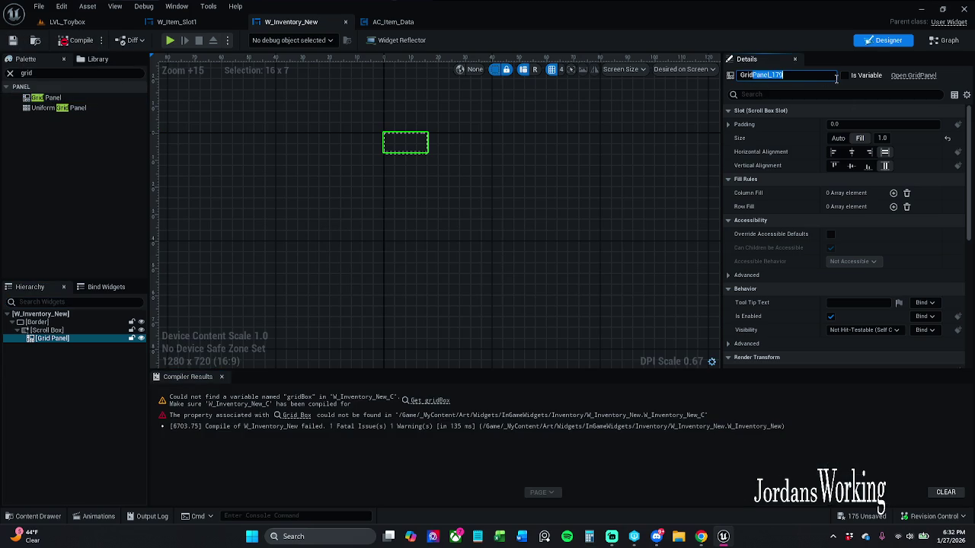
pyautogui.write('box')
pyautogui.press('Return')
pyautogui.press('Return')
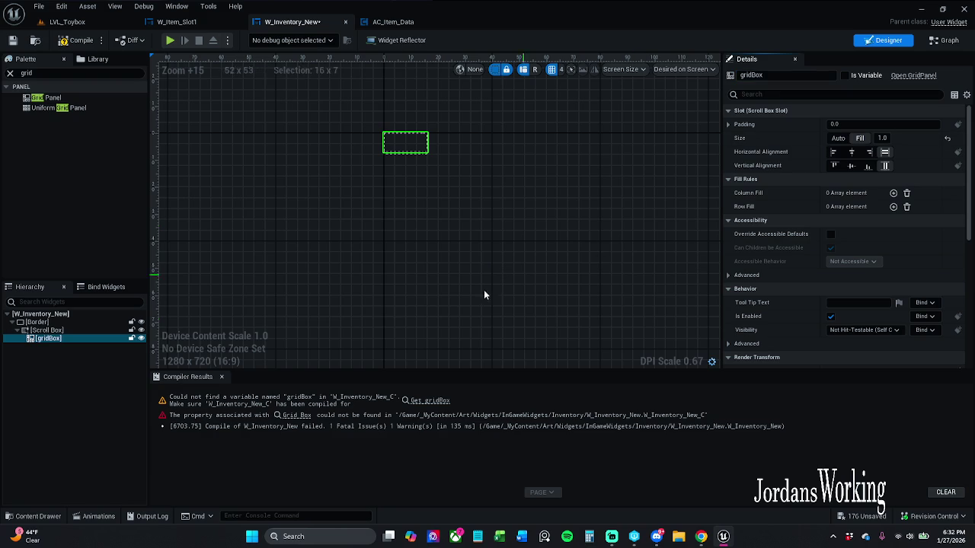
pyautogui.click(221, 377)
pyautogui.click(844, 74)
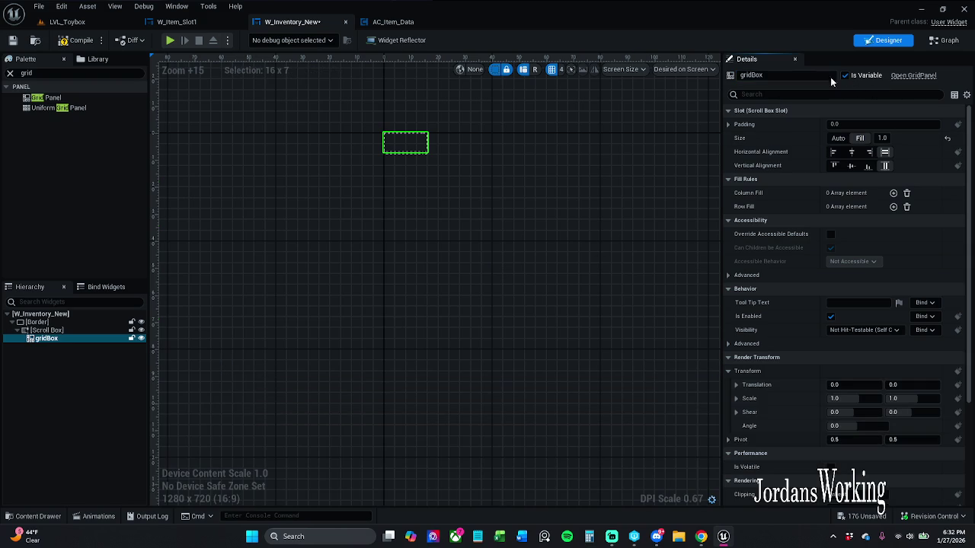
pyautogui.click(12, 41)
pyautogui.click(10, 73)
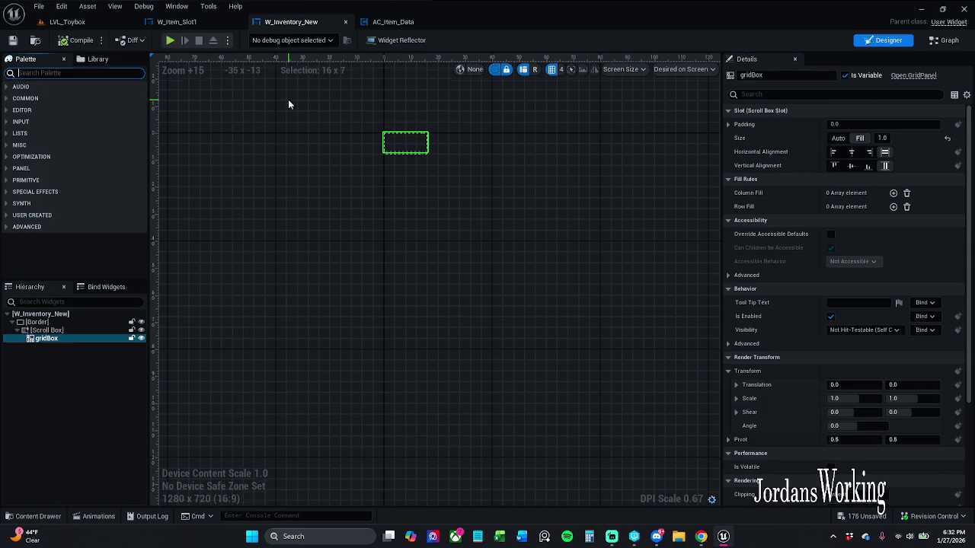
# Play LVL_Toybox and equip the staff from the new inventory grid.
pyautogui.click(67, 22)
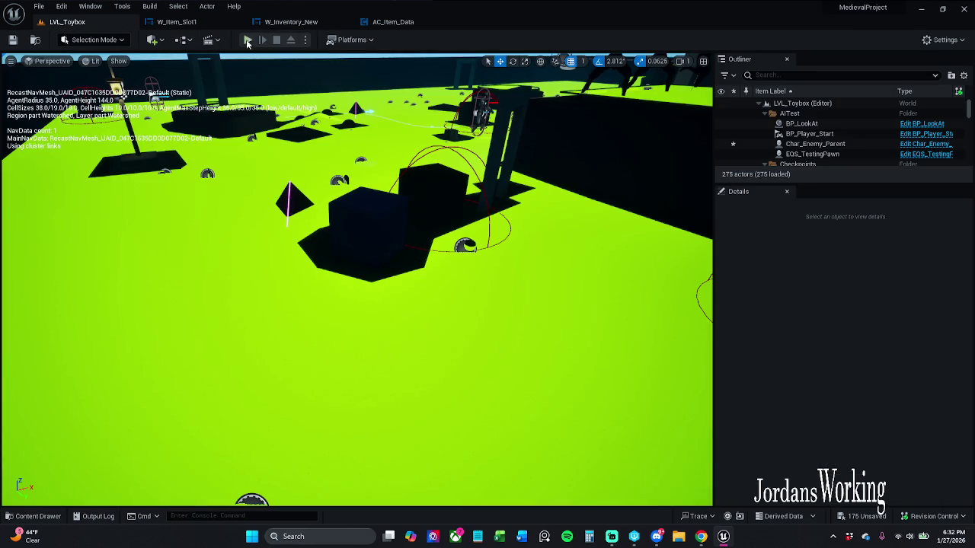
pyautogui.click(247, 41)
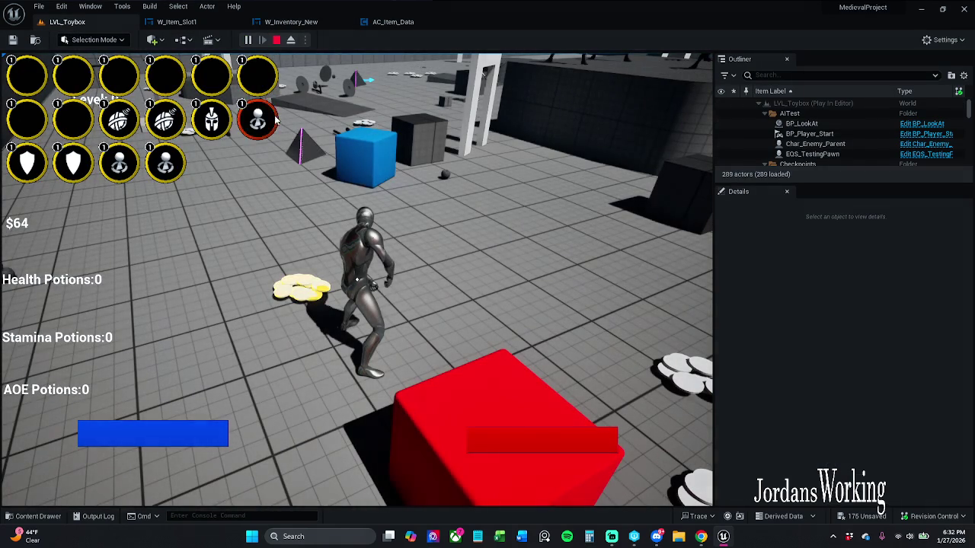
pyautogui.click(257, 120)
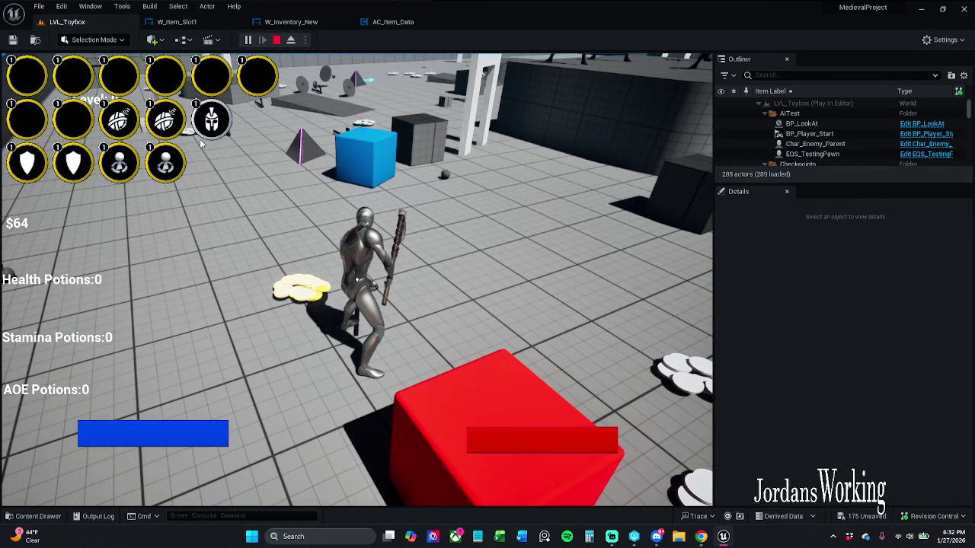
pyautogui.click(275, 41)
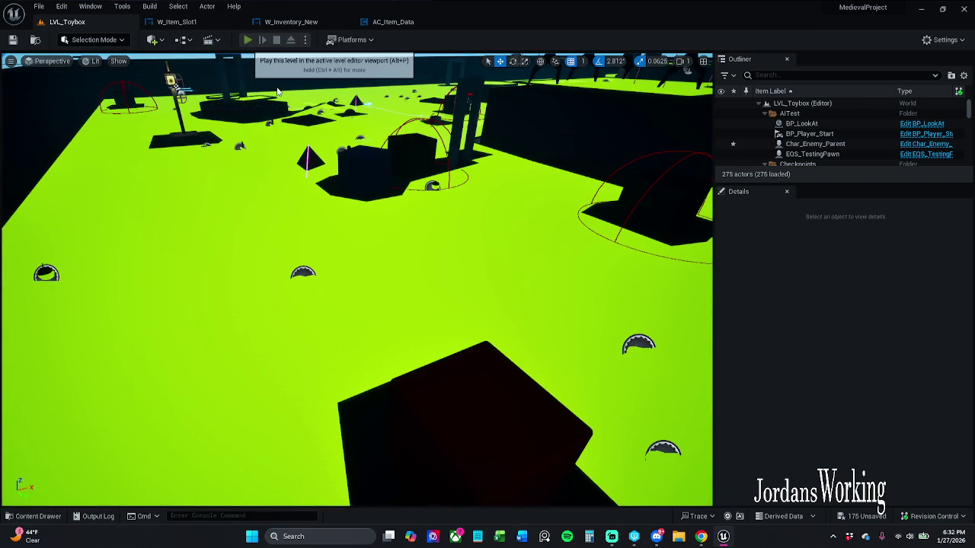
# Replay the level, test an inventory slot, then stop and open W_Item_Slot1.
pyautogui.click(248, 41)
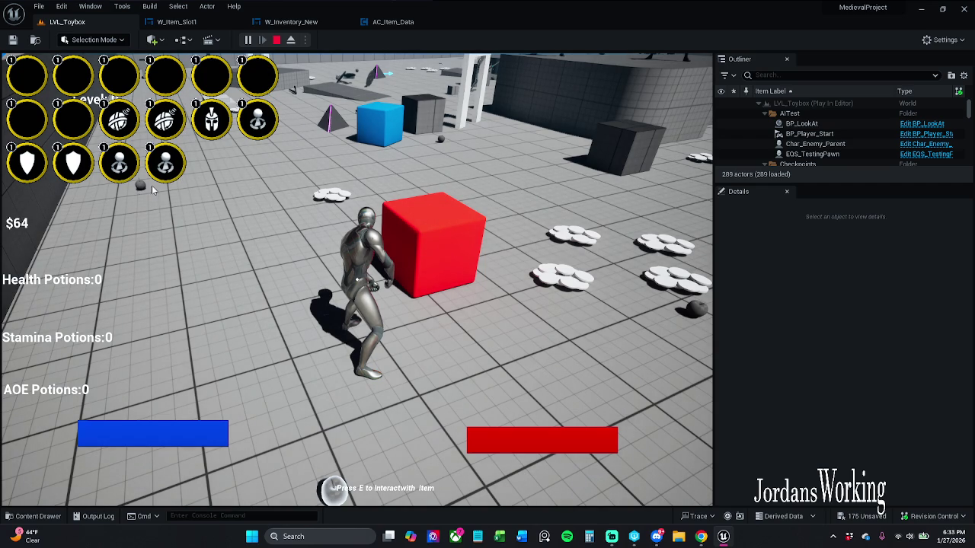
pyautogui.click(117, 171)
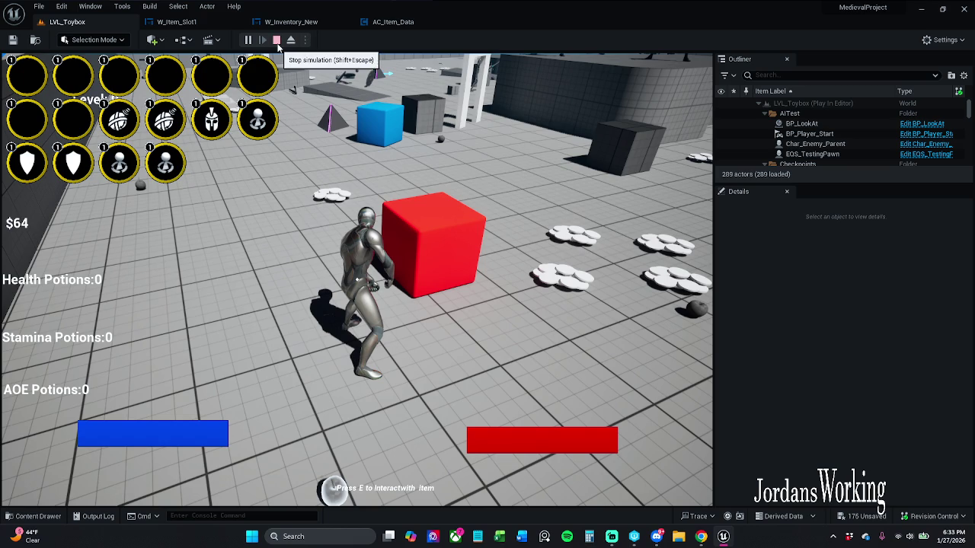
pyautogui.click(276, 39)
pyautogui.click(177, 21)
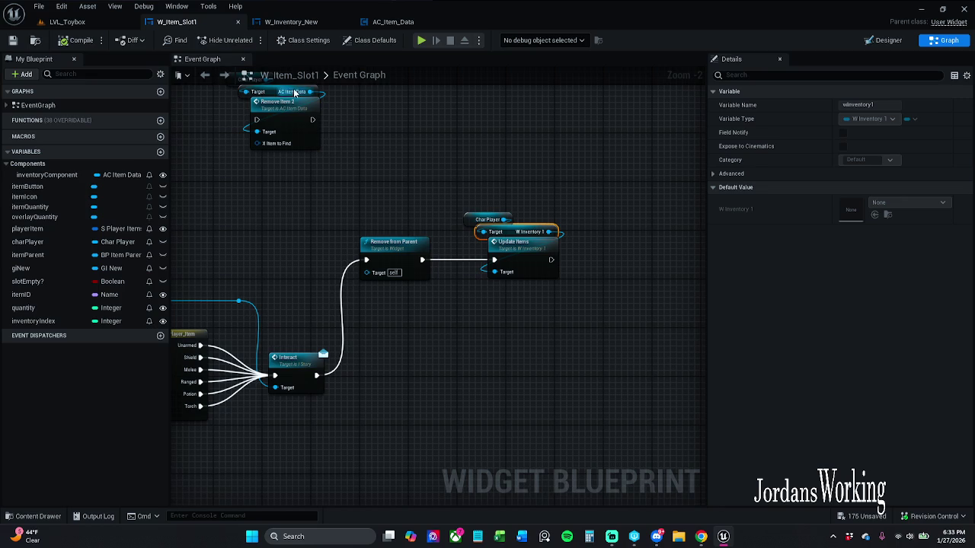
# Check Inventory Size's default of 24 in AC_Item_Data's Inventory Constructor and save the blueprint.
pyautogui.click(451, 21)
pyautogui.moveTo(452, 179)
pyautogui.mouseDown()
pyautogui.moveTo(273, 175)
pyautogui.moveTo(510, 129)
pyautogui.moveTo(468, 100)
pyautogui.moveTo(322, 92)
pyautogui.mouseUp()
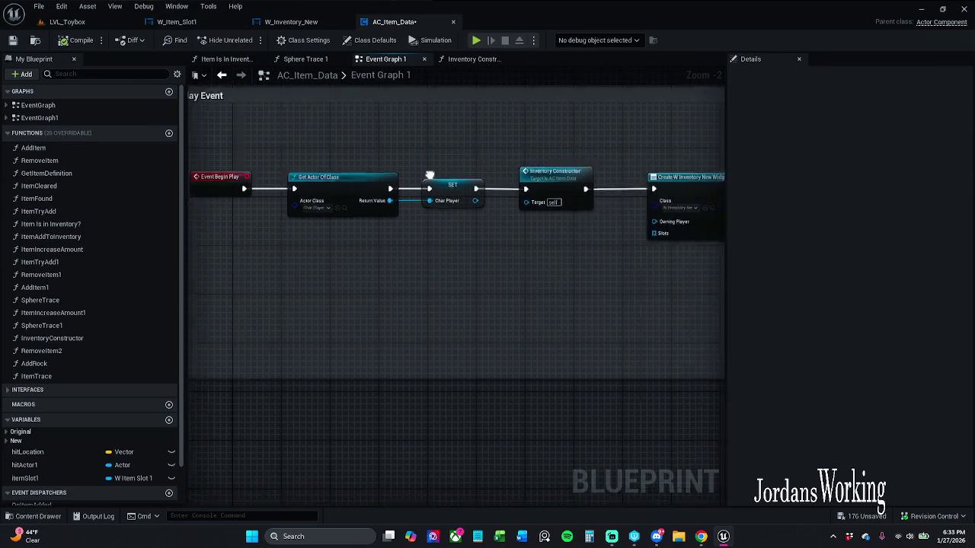
pyautogui.doubleClick(410, 187)
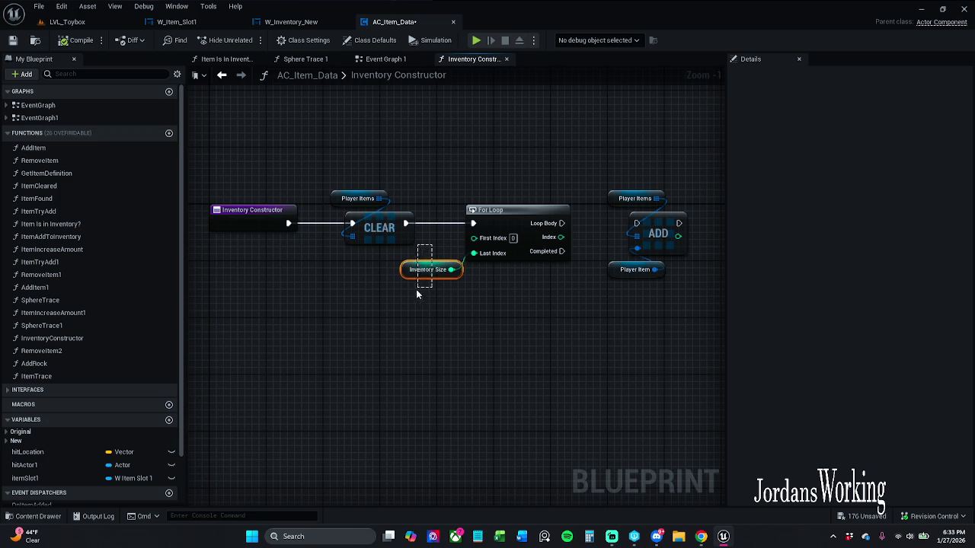
pyautogui.moveTo(418, 288); pyautogui.dragTo(419, 286)
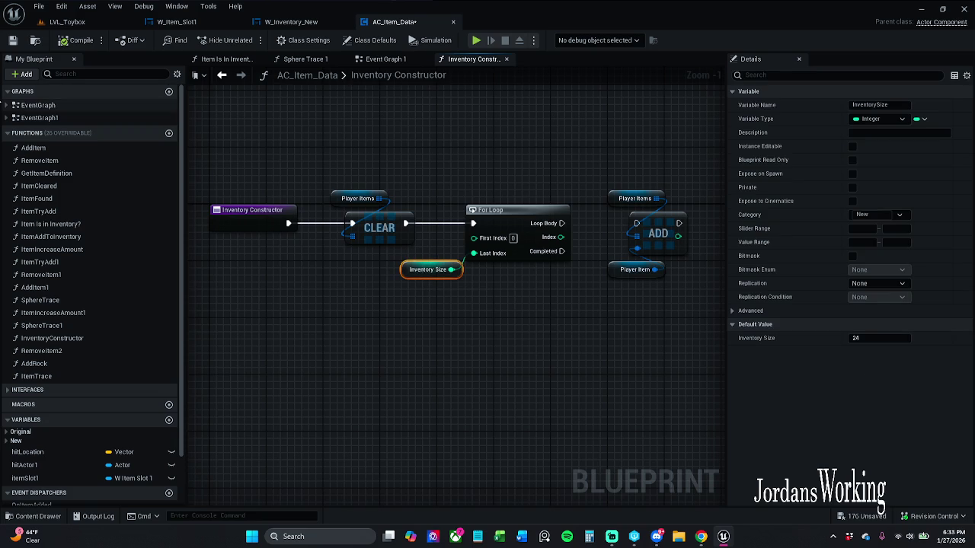
pyautogui.click(12, 40)
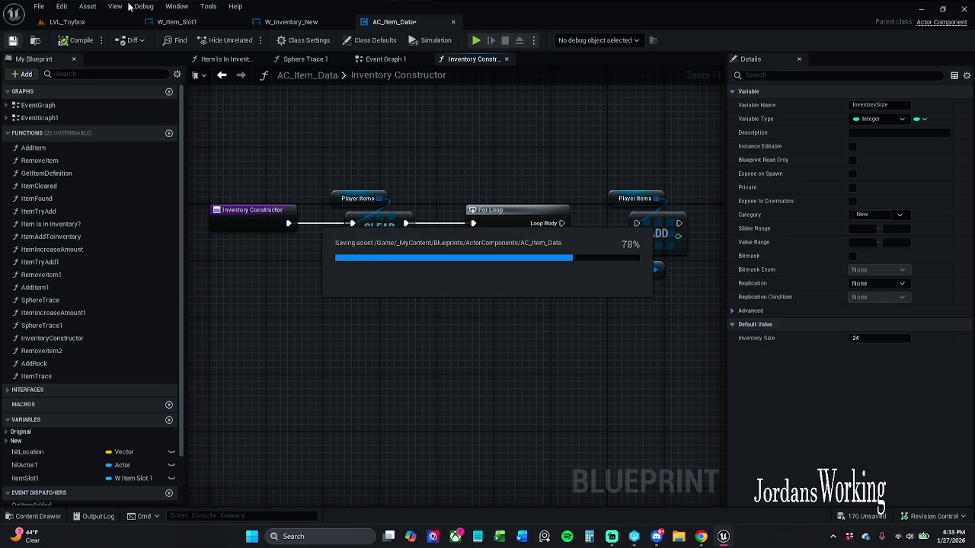
pyautogui.click(87, 22)
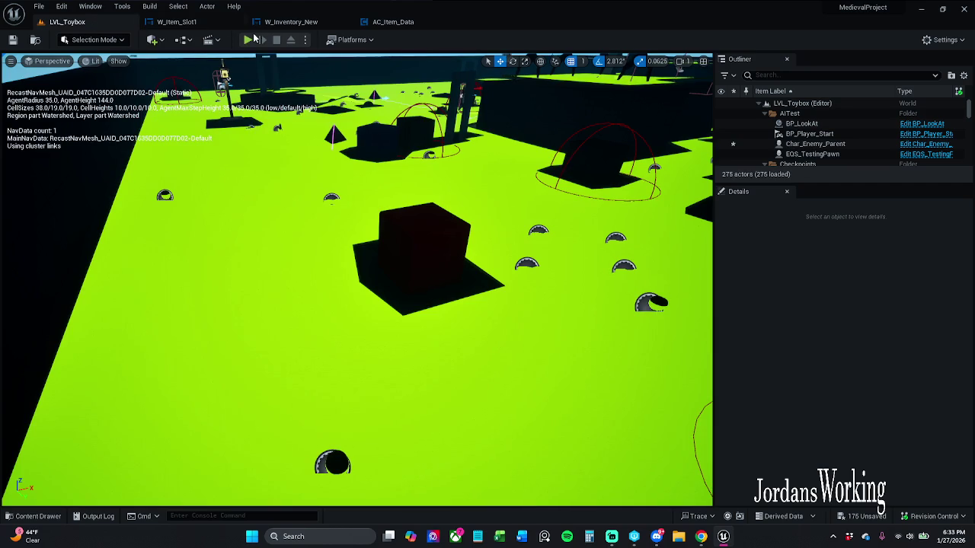
# Play LVL_Toybox, open the inventory with I, then stop and return to AC_Item_Data.
pyautogui.click(253, 41)
pyautogui.press('i')
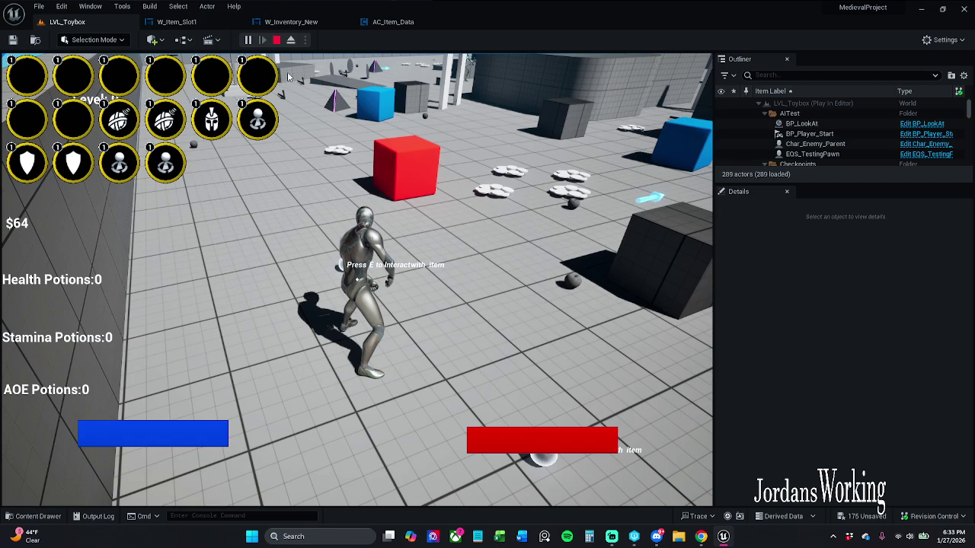
pyautogui.click(277, 41)
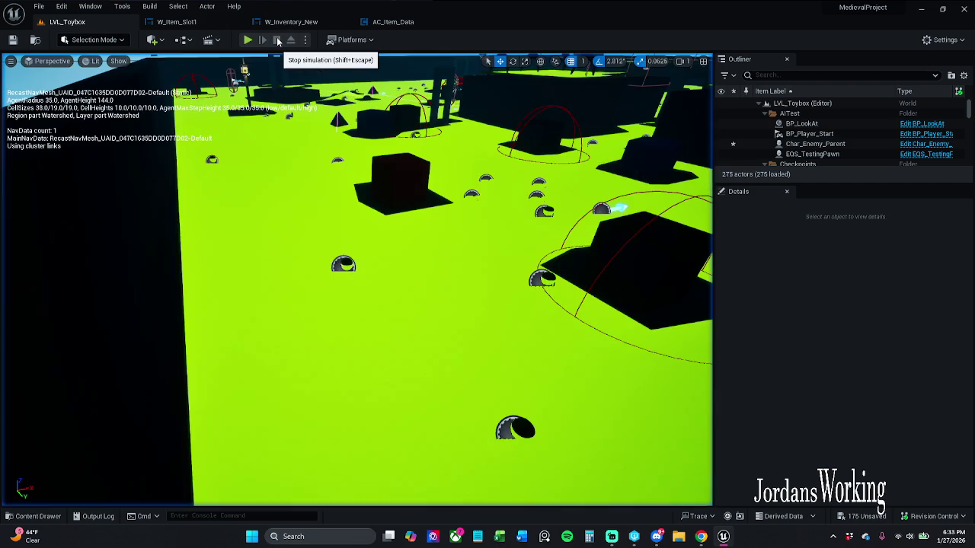
pyautogui.click(403, 25)
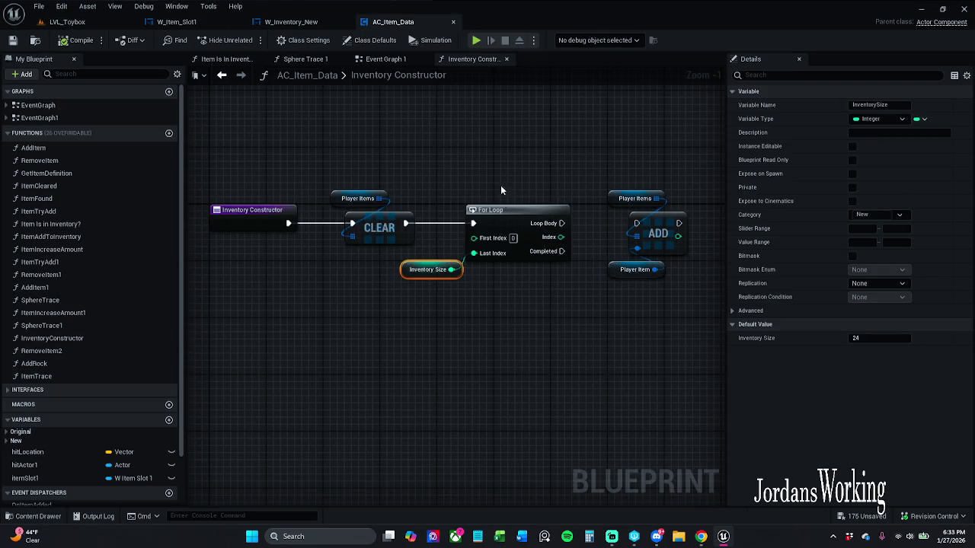
pyautogui.moveTo(480, 174); pyautogui.dragTo(417, 179)
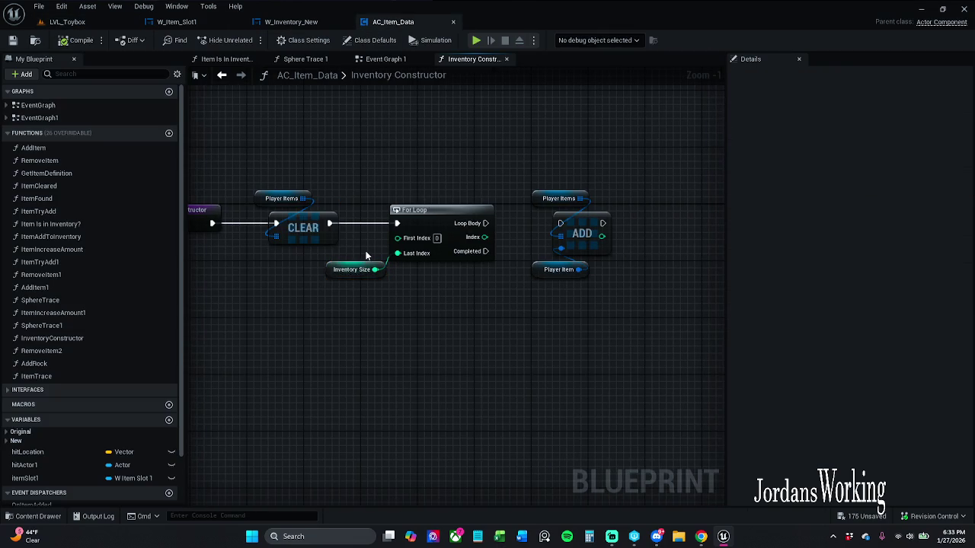
pyautogui.click(352, 270)
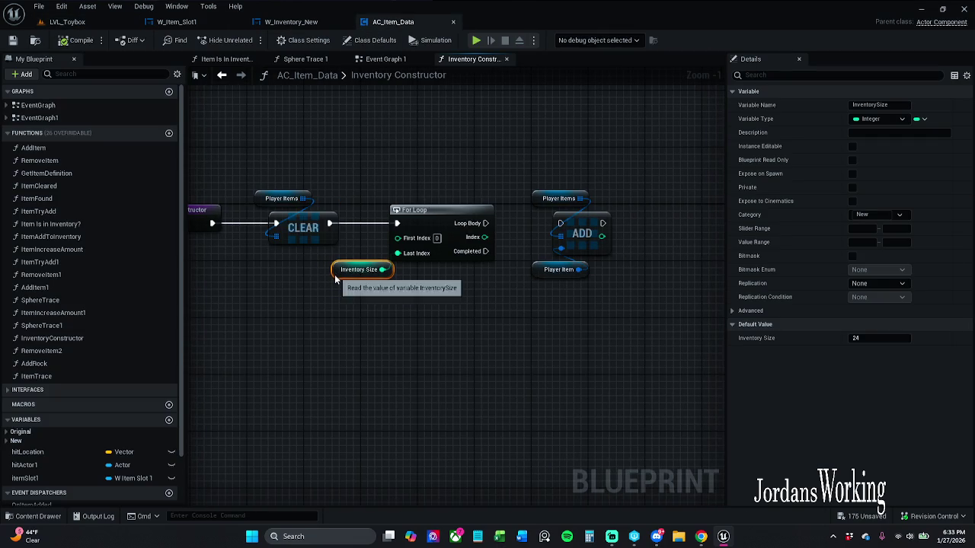
pyautogui.click(262, 145)
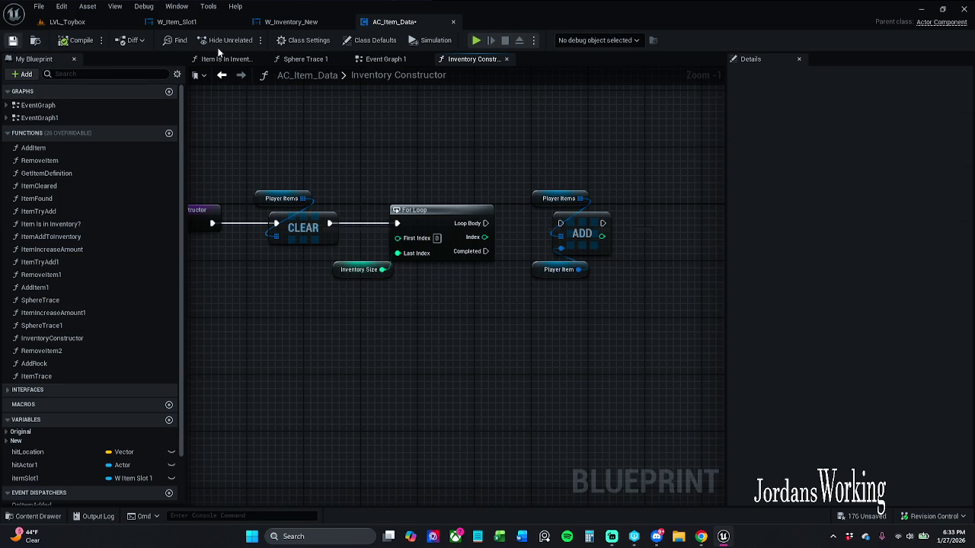
pyautogui.hotkey('ctrl', 's')
pyautogui.click(613, 537)
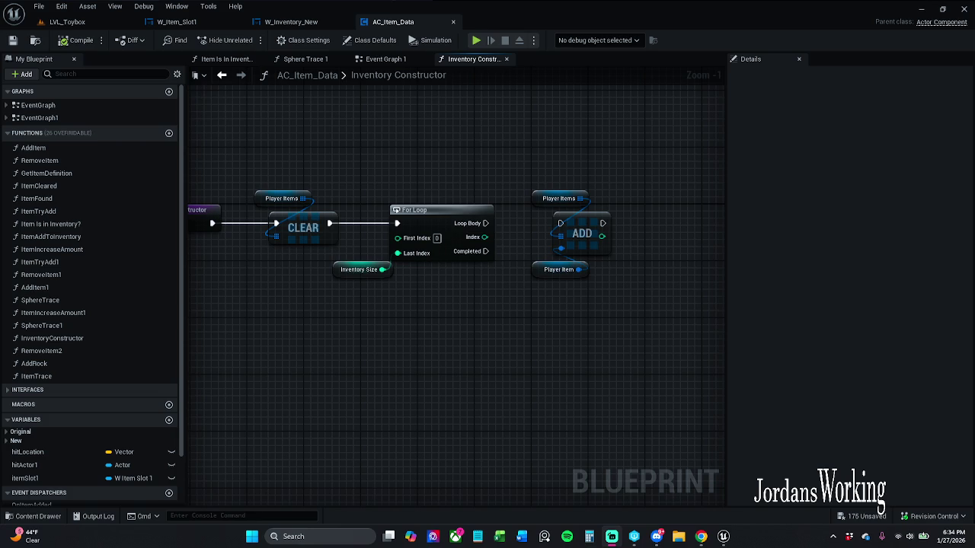
pyautogui.click(413, 40)
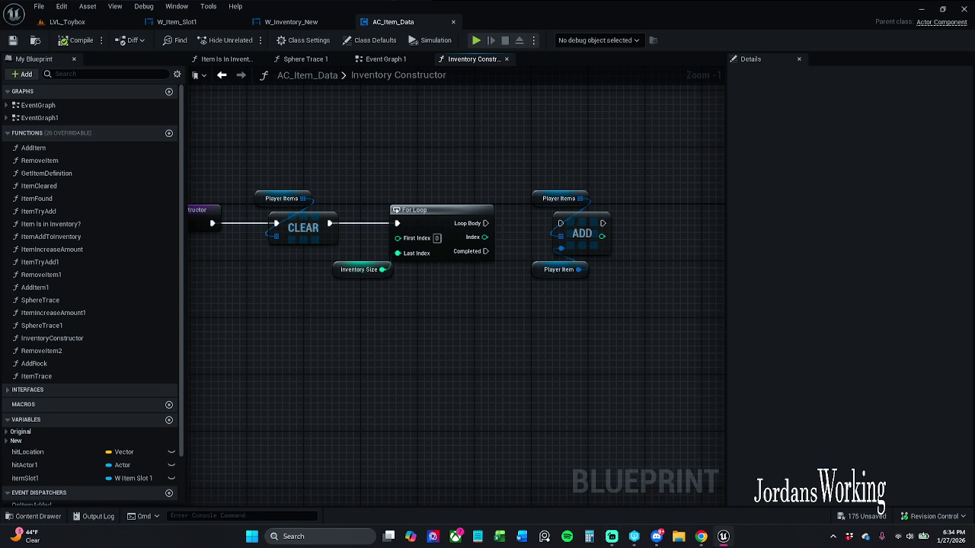